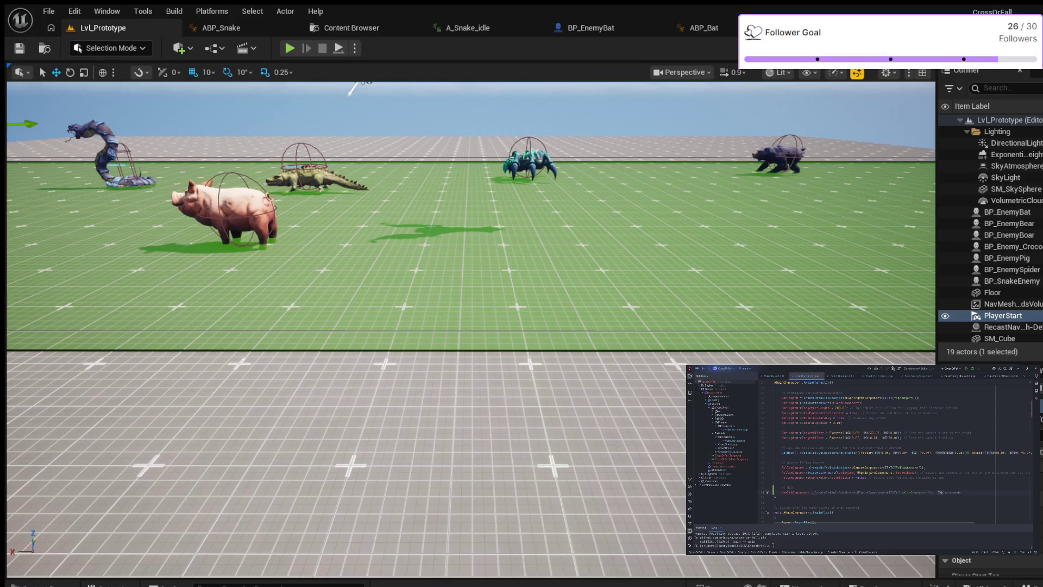
- Change the constructor's HealthComponent subobject type from UInputComponent to UHealthComponent
key(Tab)
key(BackSpace)
key(BackSpace)
key(BackSpace)
text(Health)
click(878, 492)
- Scroll through MainCharacter.cpp to review the character source code
scroll(887, 476, up, 5)
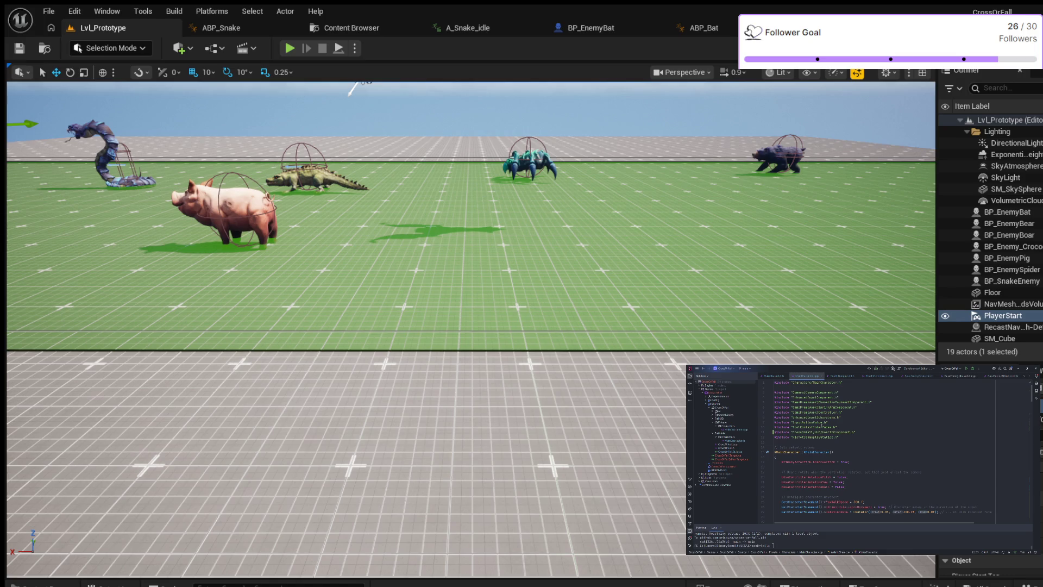
scroll(918, 465, down, 8)
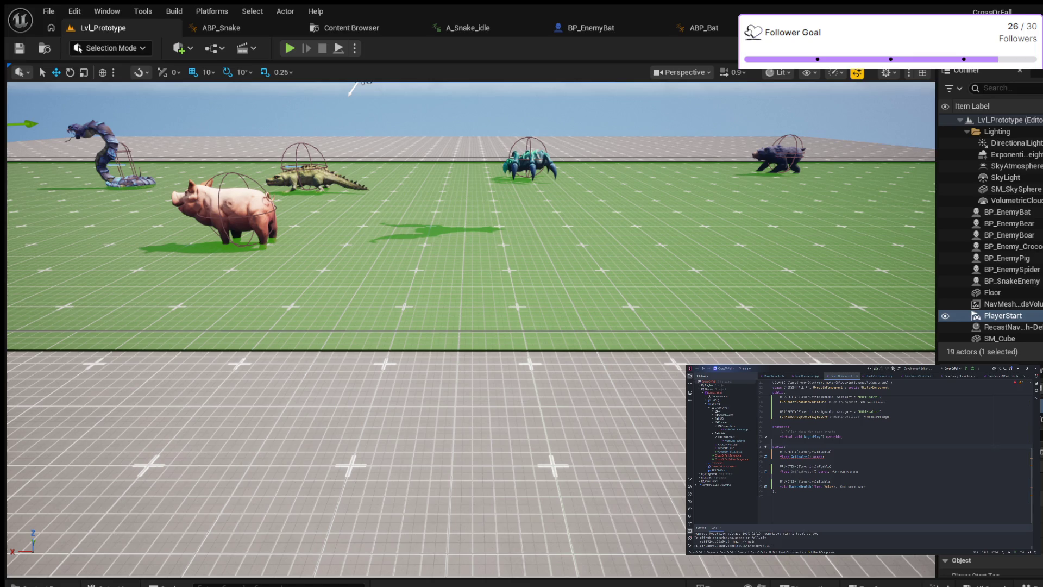
scroll(895, 457, up, 4)
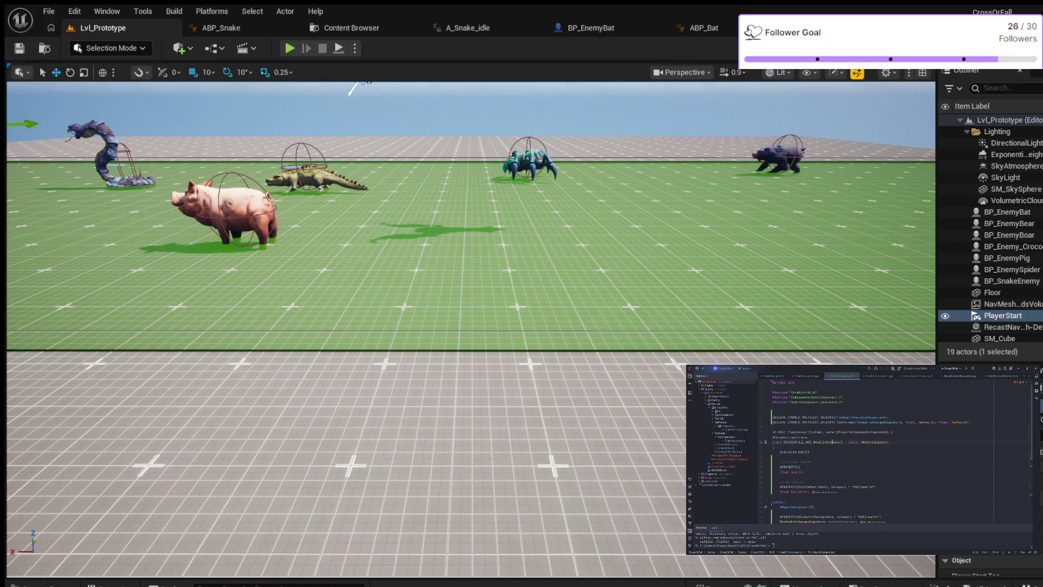
scroll(830, 442, down, 1)
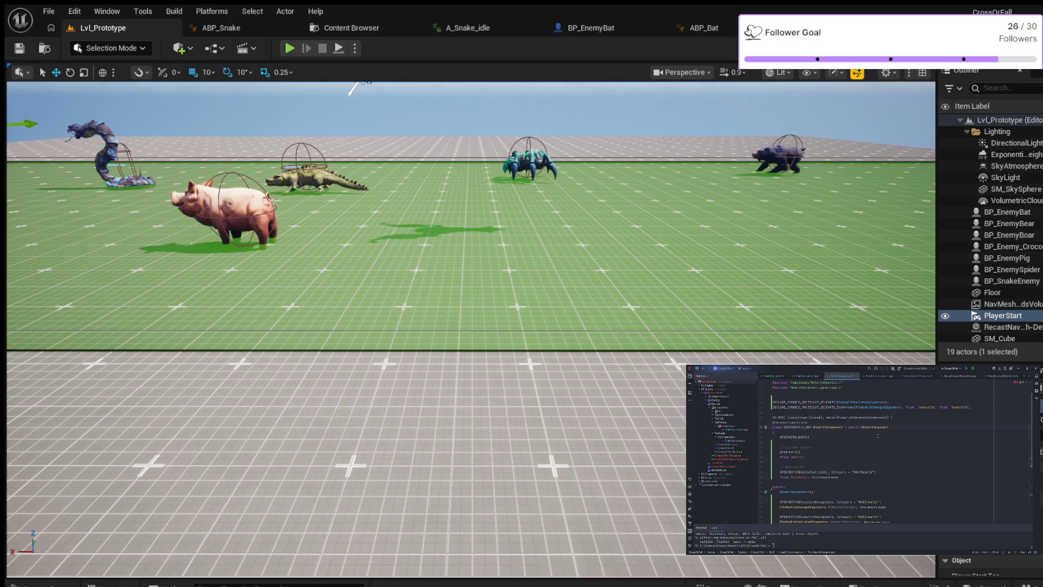
scroll(881, 440, down, 3)
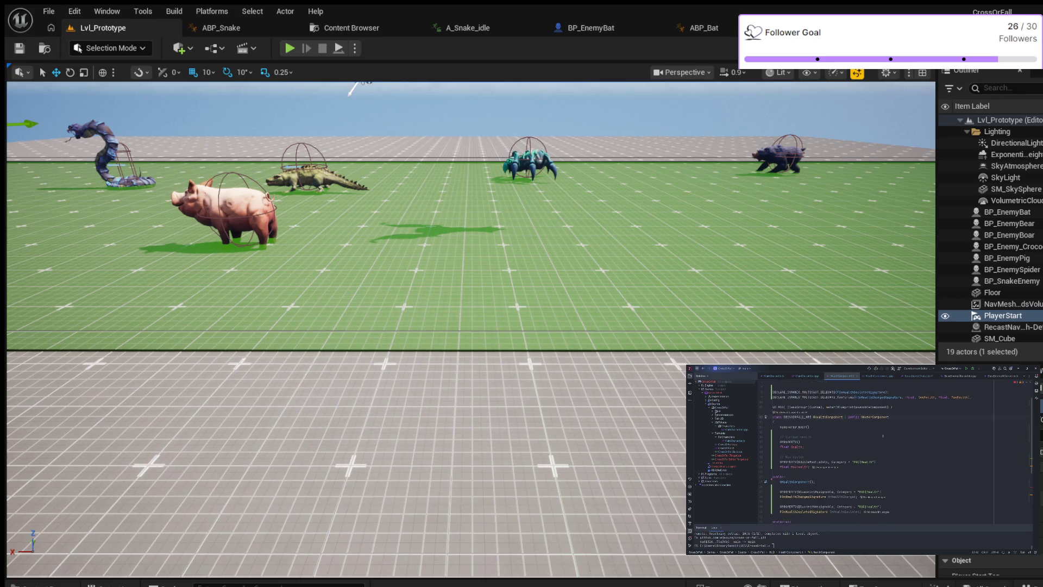
scroll(881, 435, down, 2)
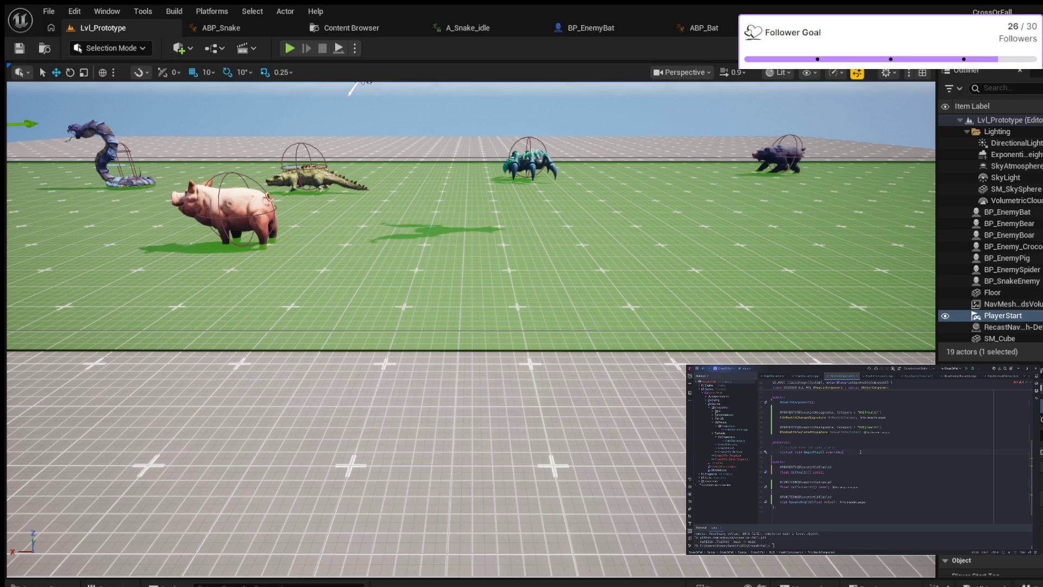
- Add a 'public:' section after BeginPlay with UPROPERTY(BlueprintCallable) and begin typing 'float Ma'
key(Return)
key(Return)
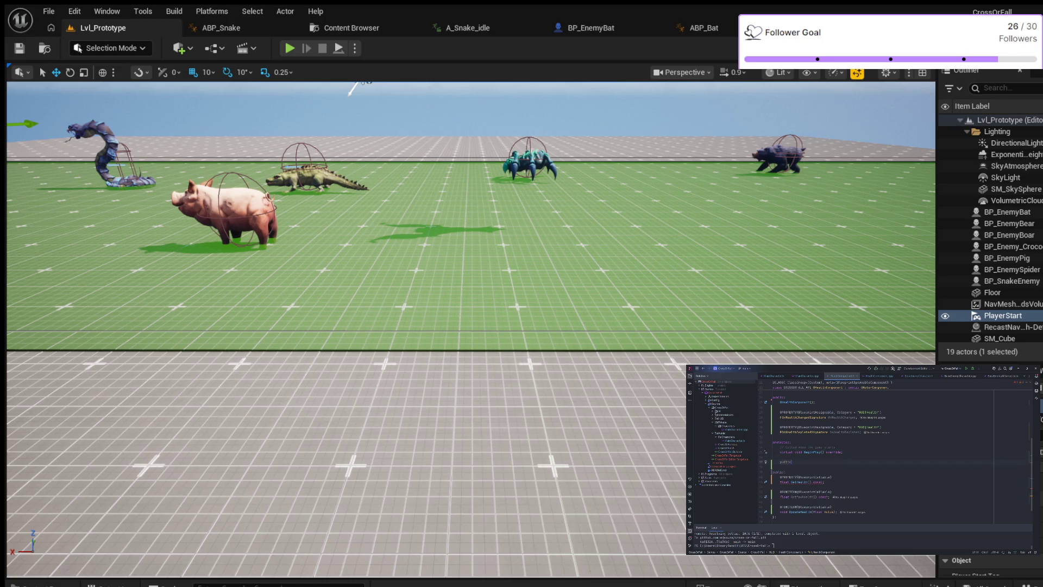
text(:)
key(Return)
text(U)
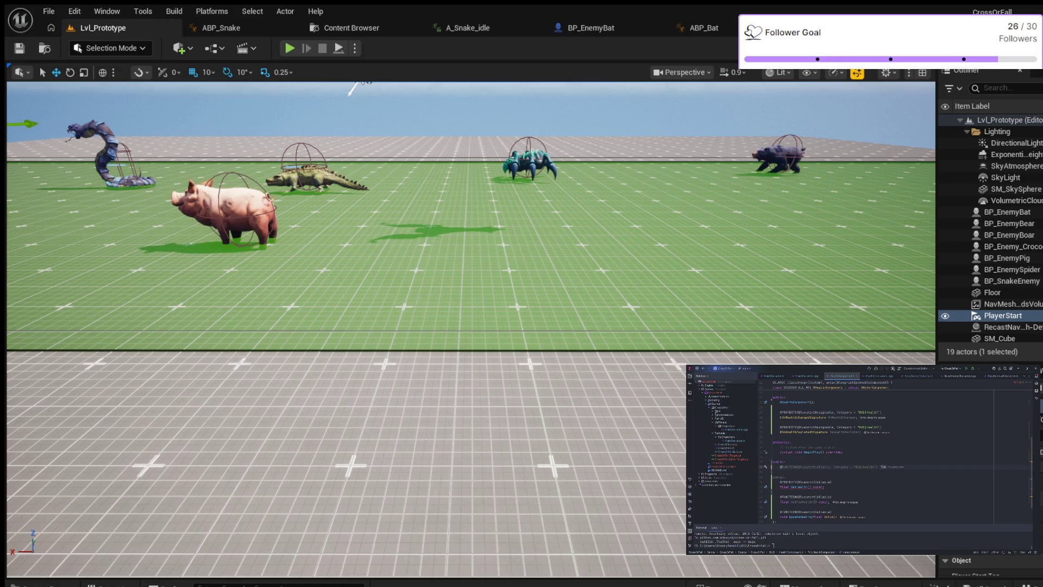
text(P)
text(ROPERTY()
text(BlueprintCallable)
key(Return)
text(float)
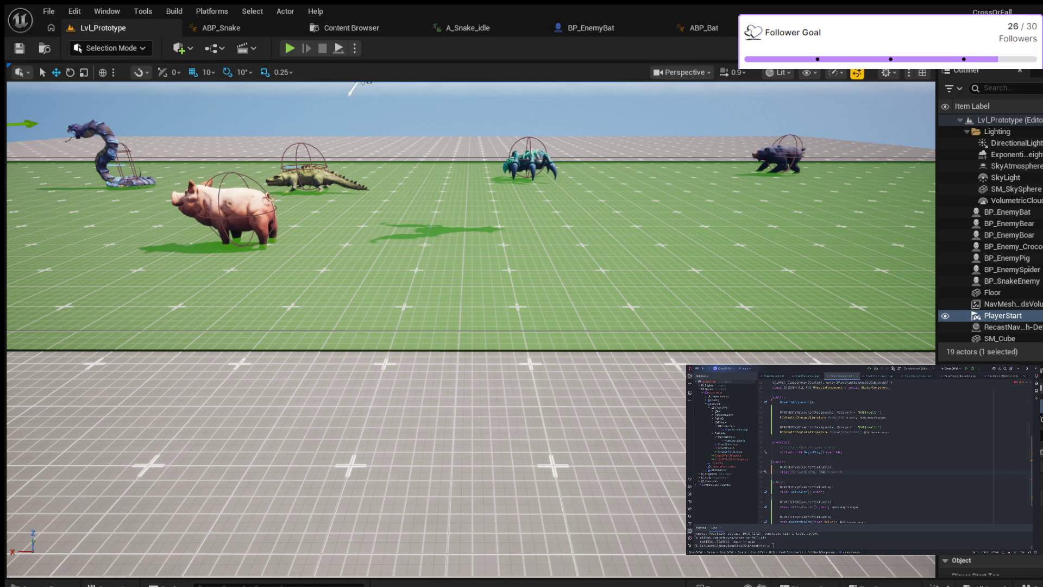
text( MaxHealth;)
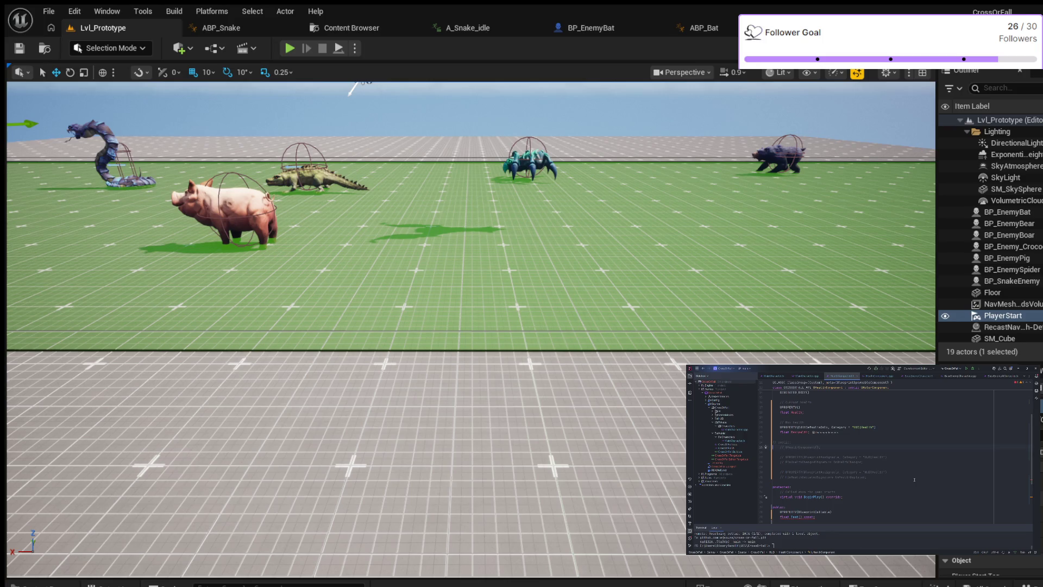
scroll(907, 466, up, 4)
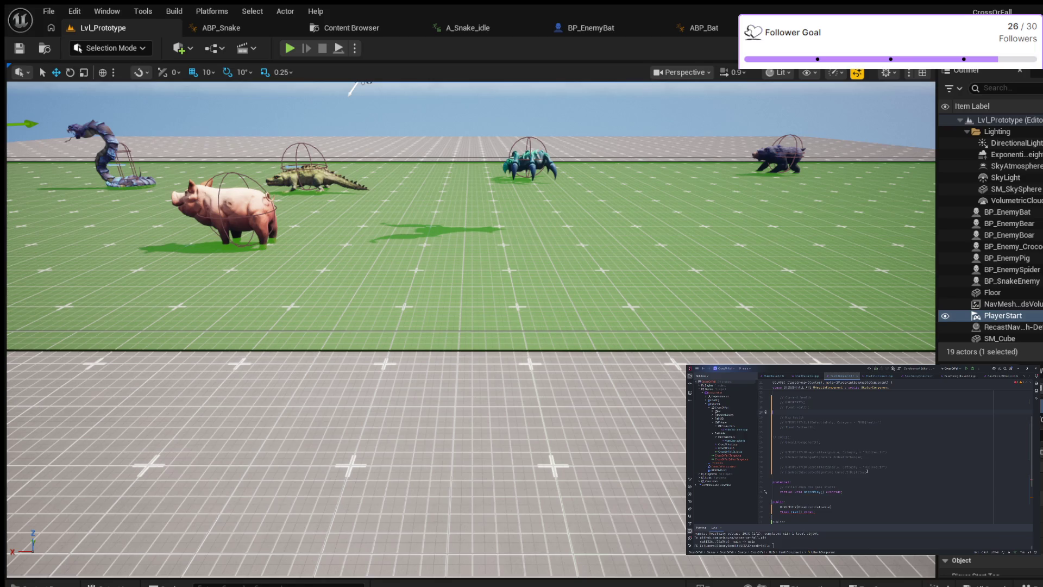
scroll(866, 471, up, 4)
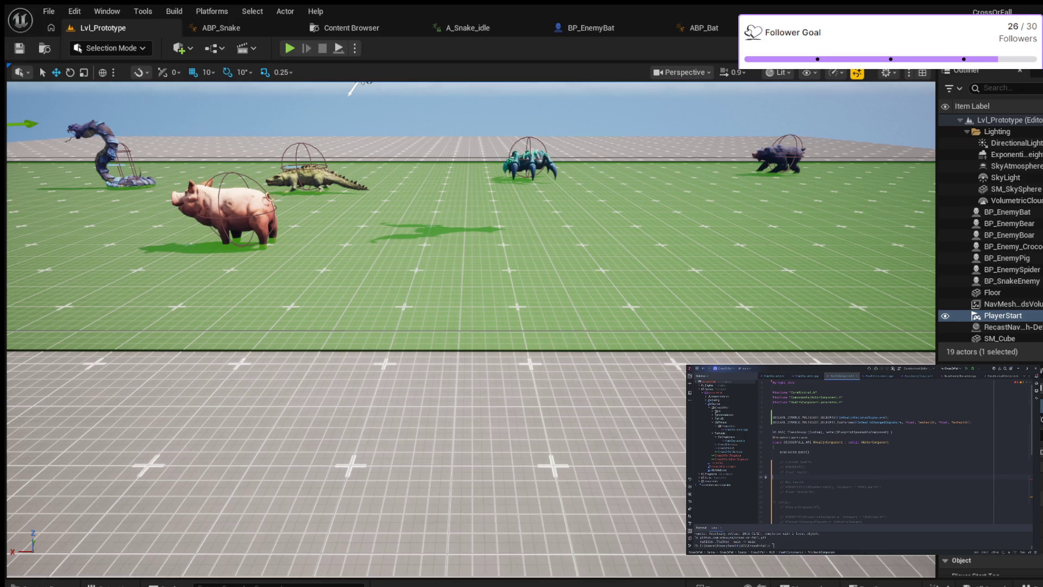
- Compare MainCharacter.h with HealthComponent.h and comment out the BeginPlay override declaration
click(772, 375)
scroll(844, 427, up, 3)
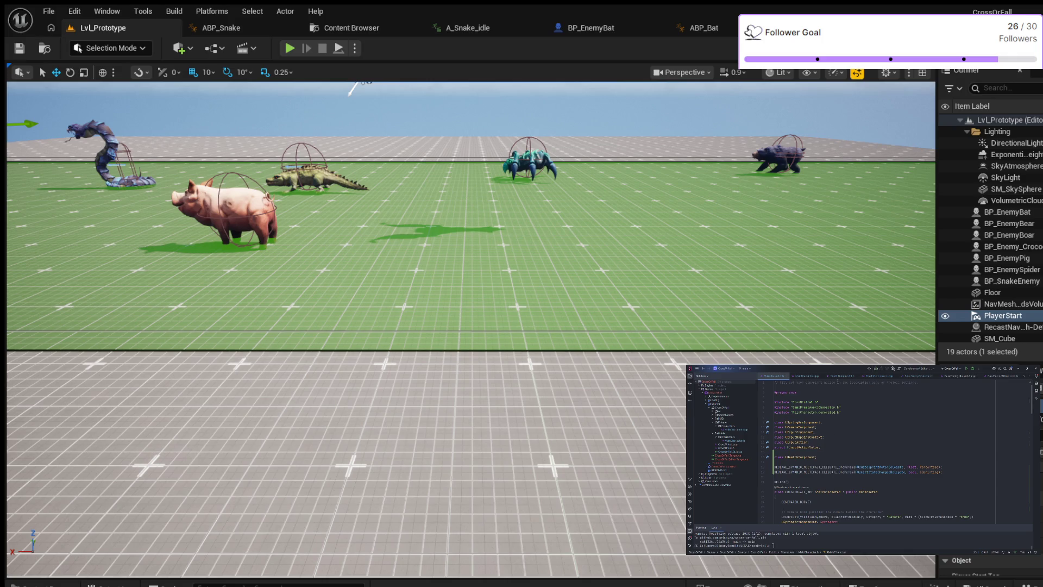
key(ctrl+Tab)
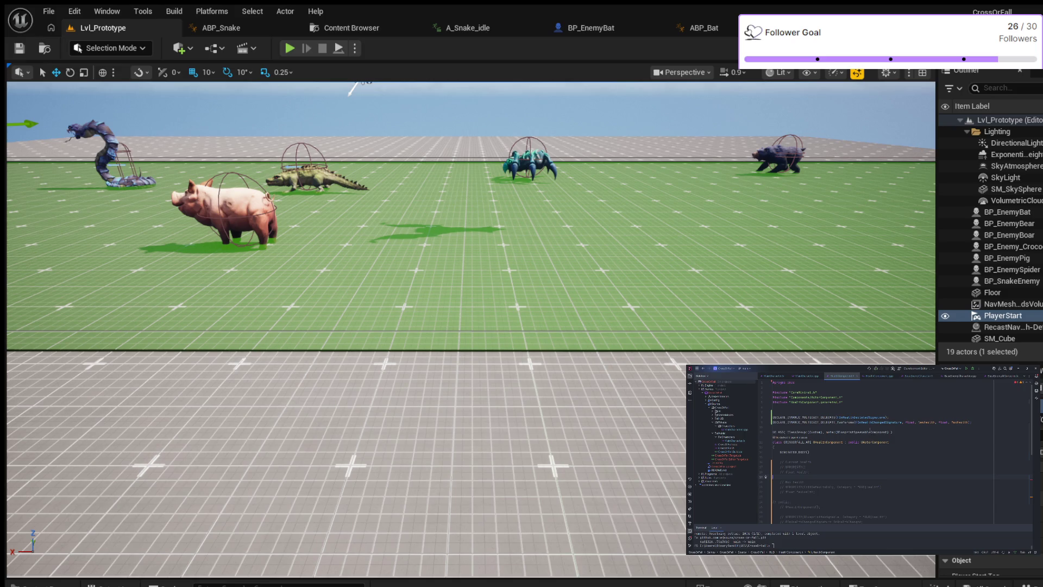
scroll(870, 428, down, 8)
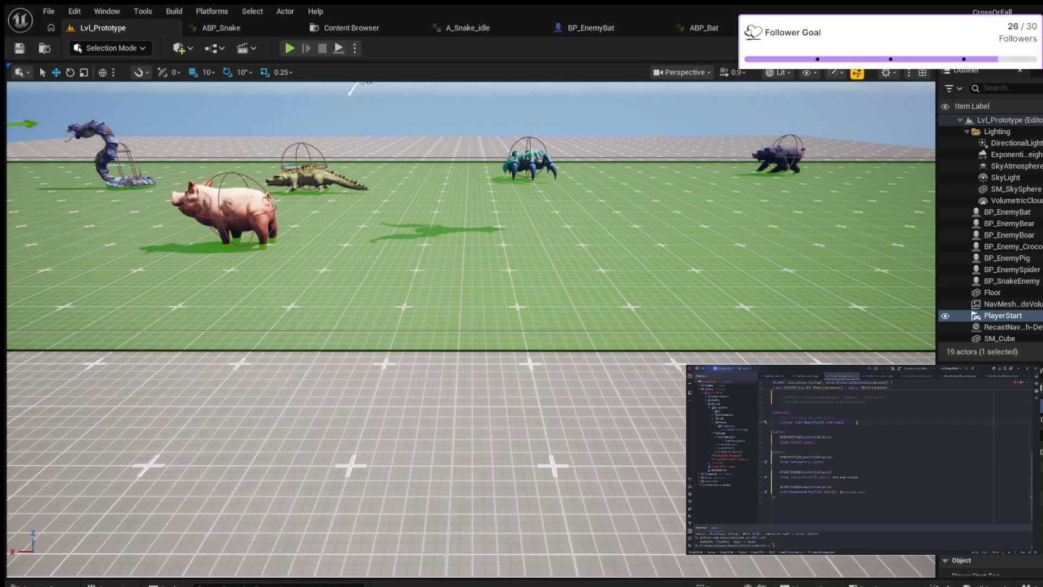
key(ctrl+slash)
key(ctrl+slash)
scroll(857, 422, up, 5)
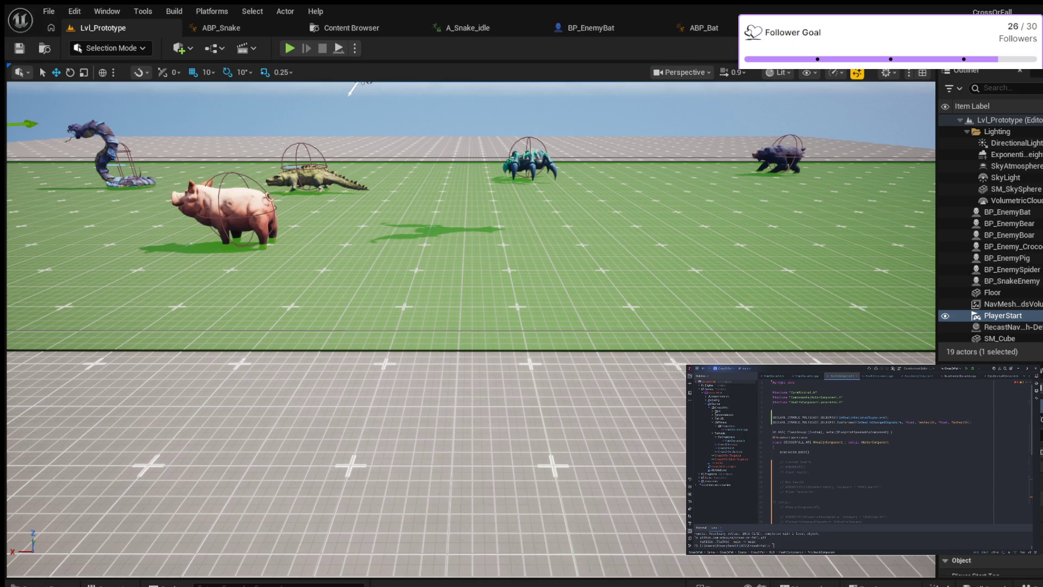
scroll(880, 454, down, 6)
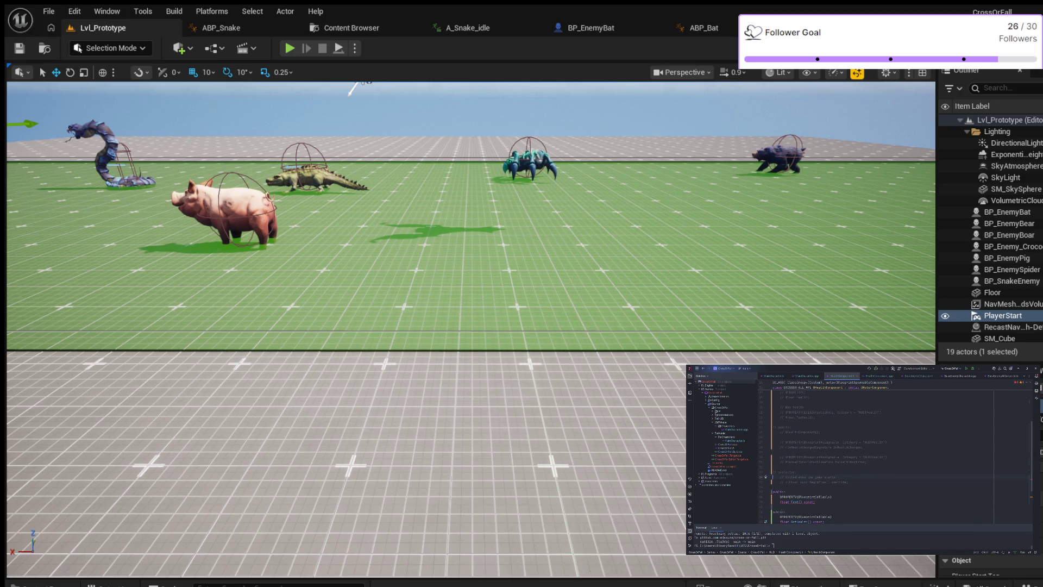
- Undo the edits to restore the Health and MaxHealth properties, constructor and OnHealthChanged delegate
key(ctrl+z)
key(ctrl+z)
key(ctrl+z)
key(ctrl+z)
key(ctrl+z)
key(ctrl+z)
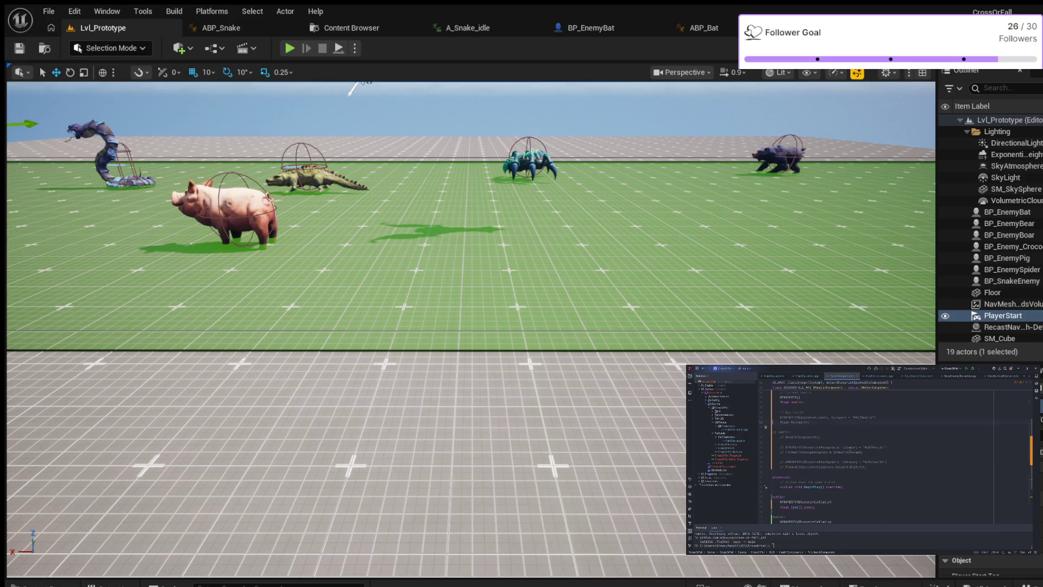
key(ctrl+z)
key(ctrl+z)
key(ctrl+z)
key(ctrl+z)
key(ctrl+z)
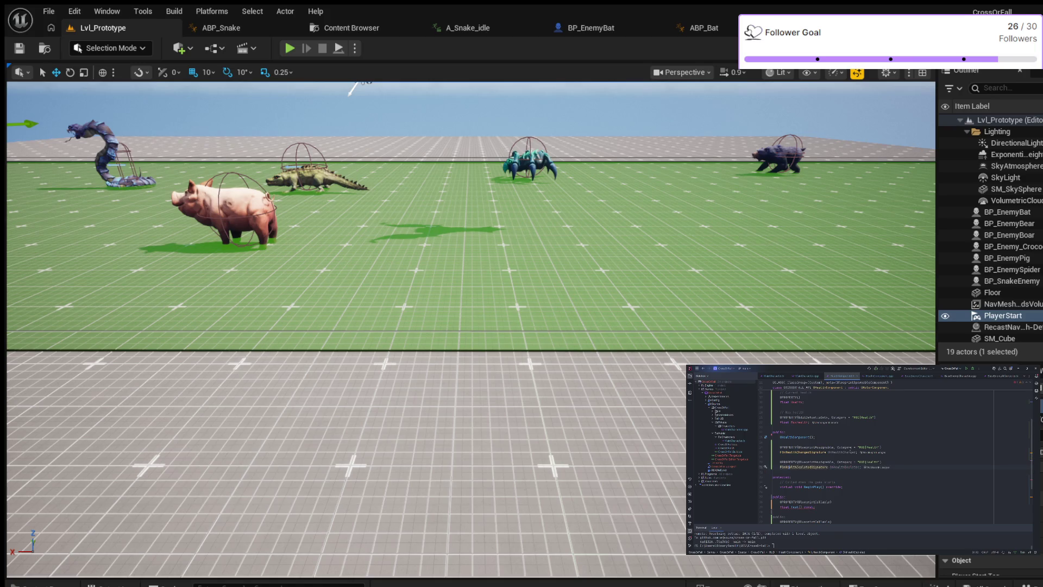
key(ctrl+z)
key(ctrl+z)
key(ctrl+z)
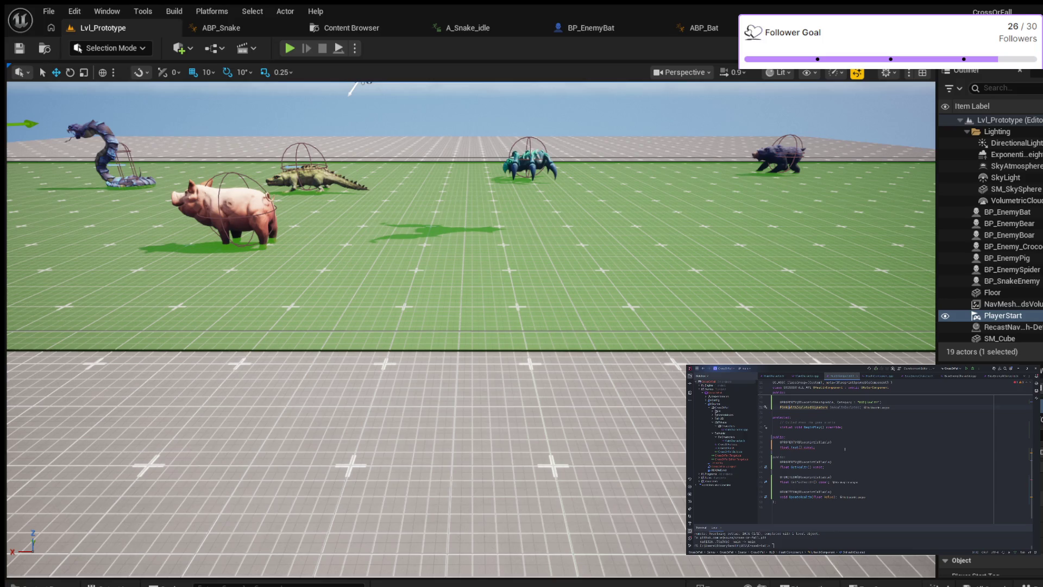
key(ctrl+z)
key(ctrl+z)
key(ctrl+z)
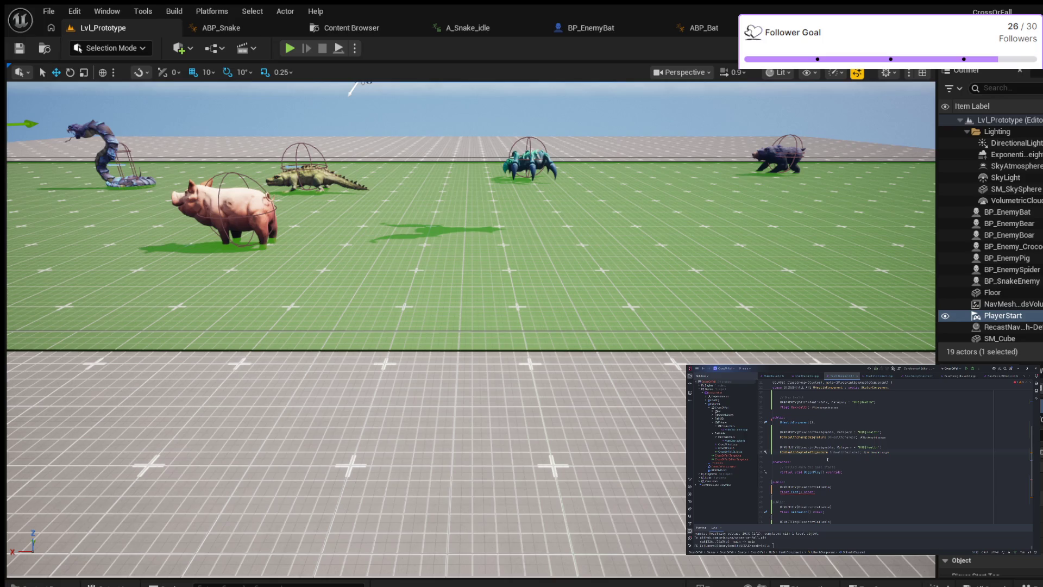
key(ctrl+z)
key(ctrl+z)
key(ctrl+z)
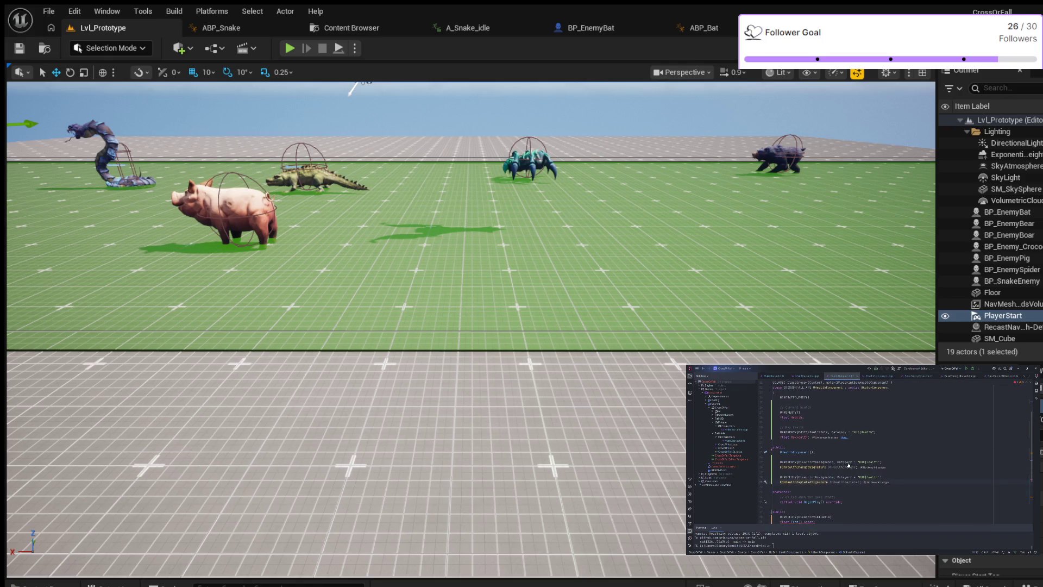
scroll(853, 457, down, 4)
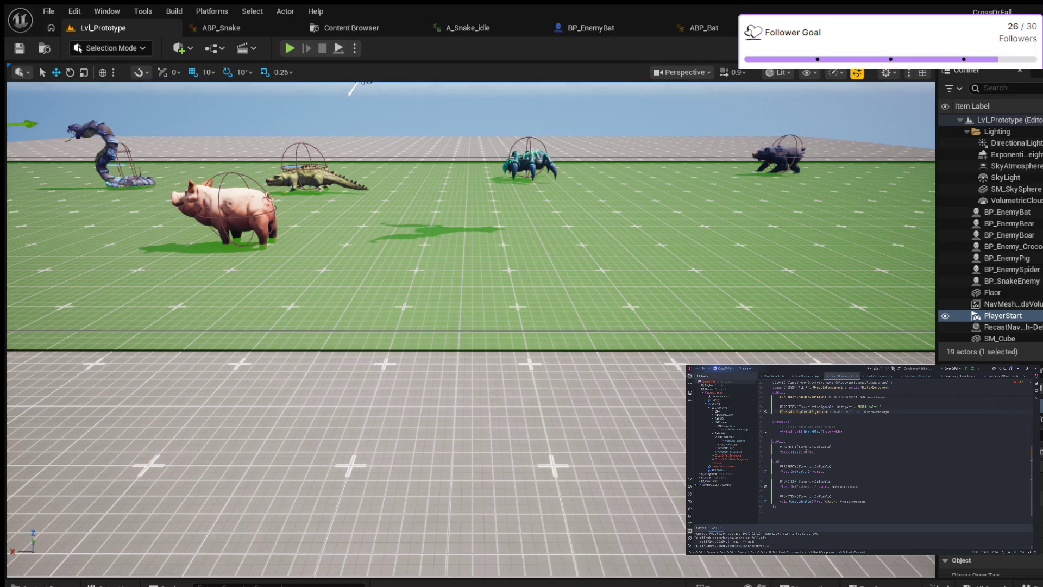
- Enlarge the terminal panel and scroll its output to review the git push lines
click(821, 451)
drag(846, 523, 844, 504)
scroll(840, 516, up, 3)
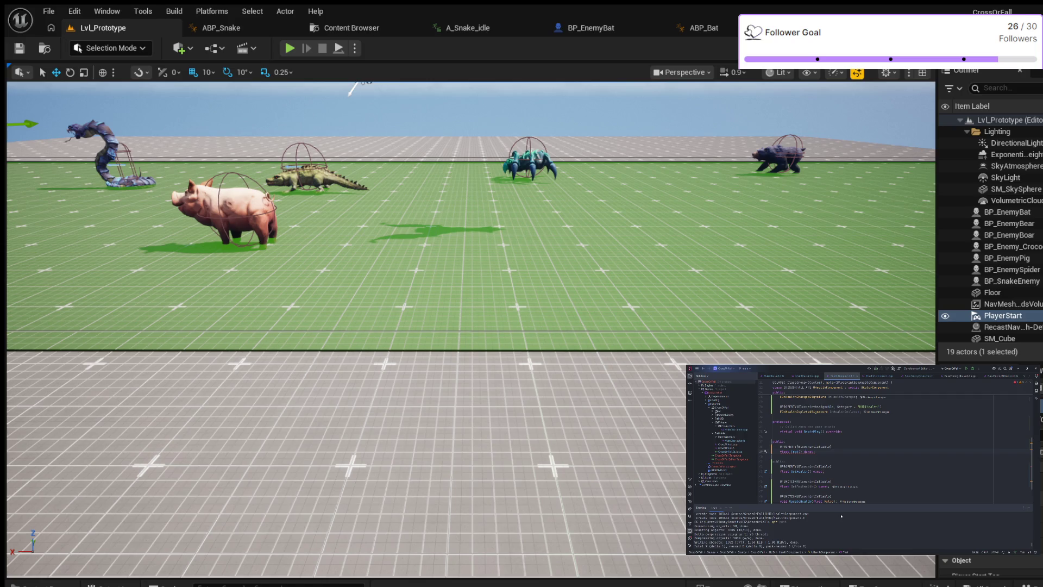
scroll(840, 516, down, 3)
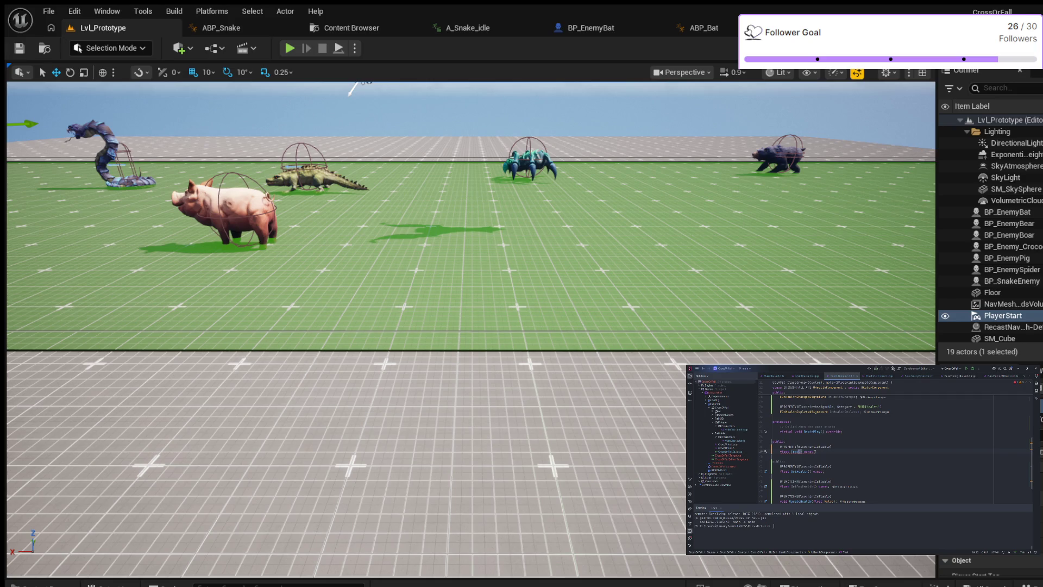
- Delete the leftover UPROPERTY and Test() declaration plus the blank line beneath BeginPlay
drag(815, 451, 773, 441)
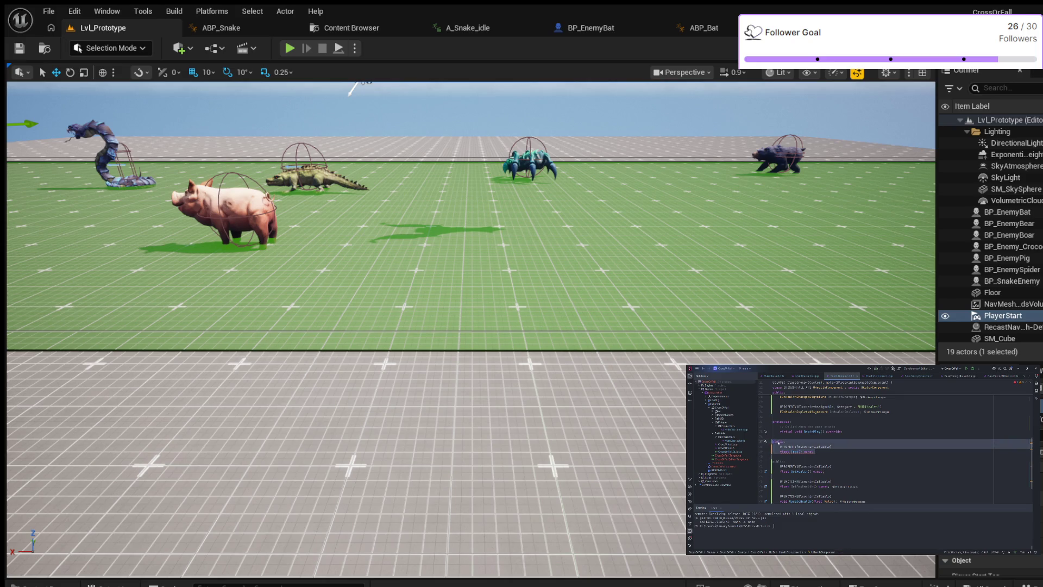
key(BackSpace)
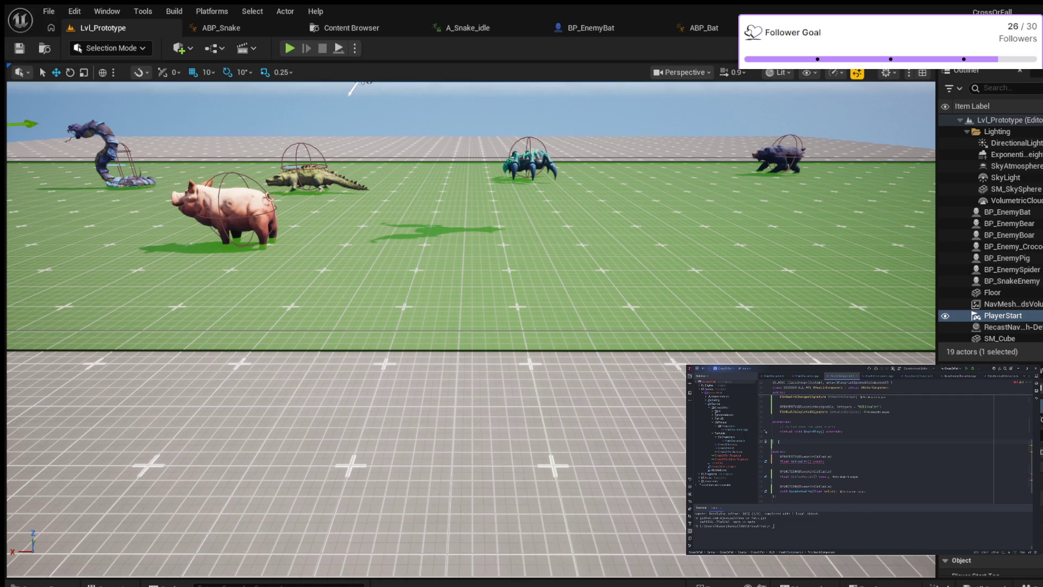
key(BackSpace)
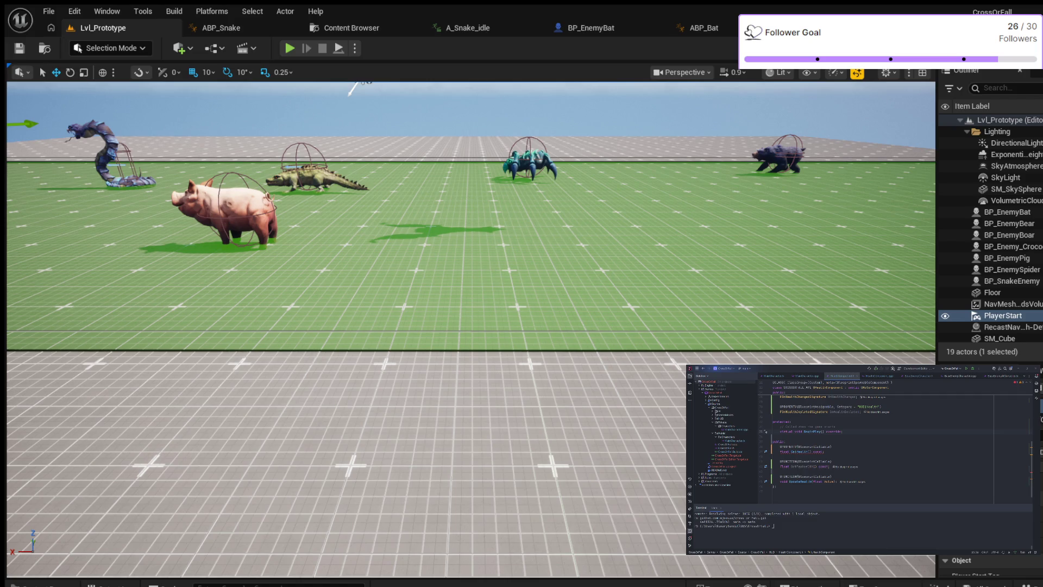
click(786, 447)
- Replace the UPROPERTY macro above GetHealth with UFUNCTION, matching the other function declarations
click(782, 476)
click(789, 462)
click(790, 476)
click(788, 446)
text(UFUNCTION)
- Open BP_MainCharacter from the Blueprints > Character folder in the full Blueprint editor
key(ctrl+space)
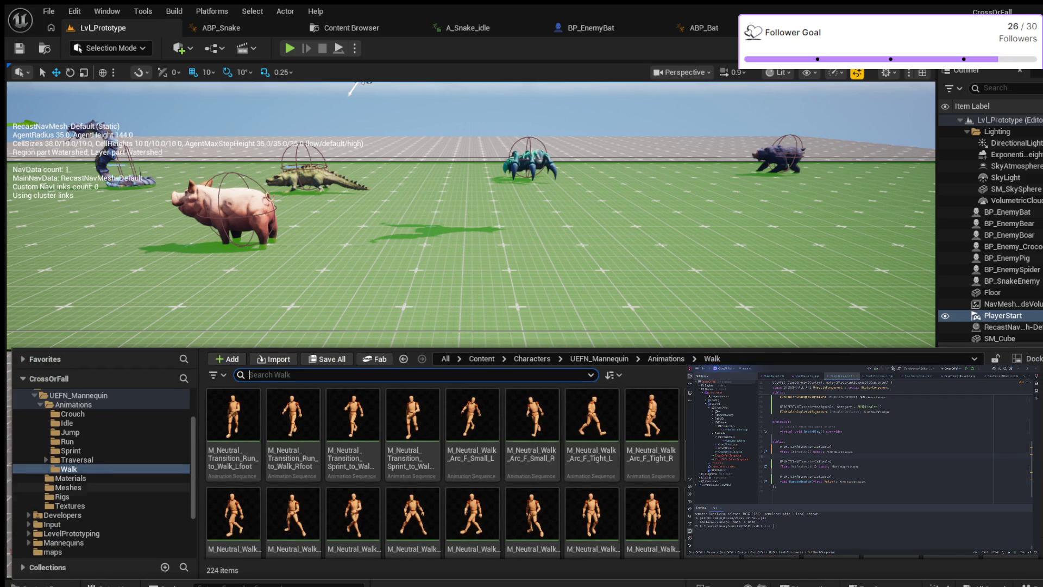
scroll(102, 473, up, 1)
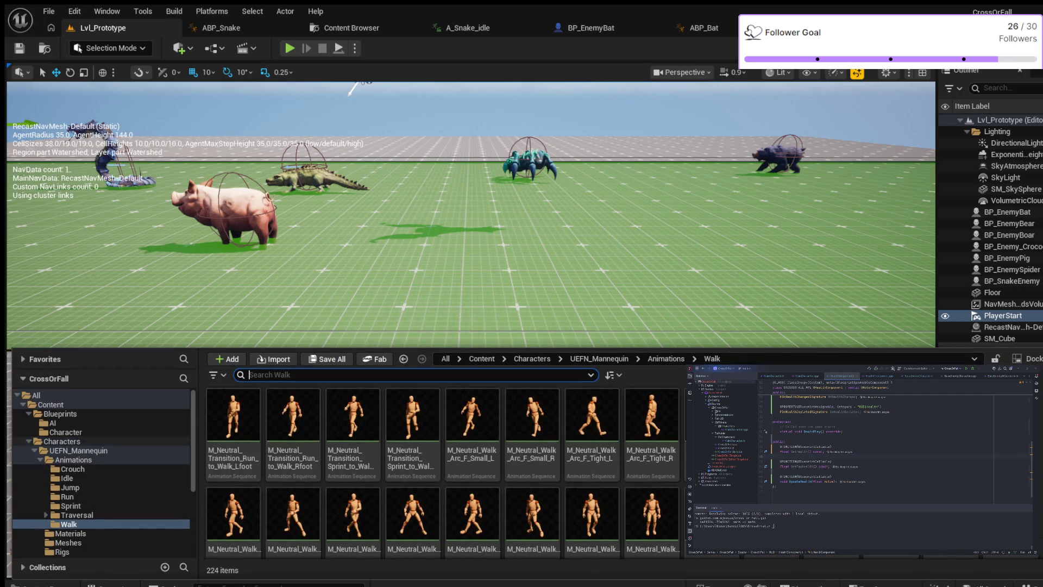
click(65, 432)
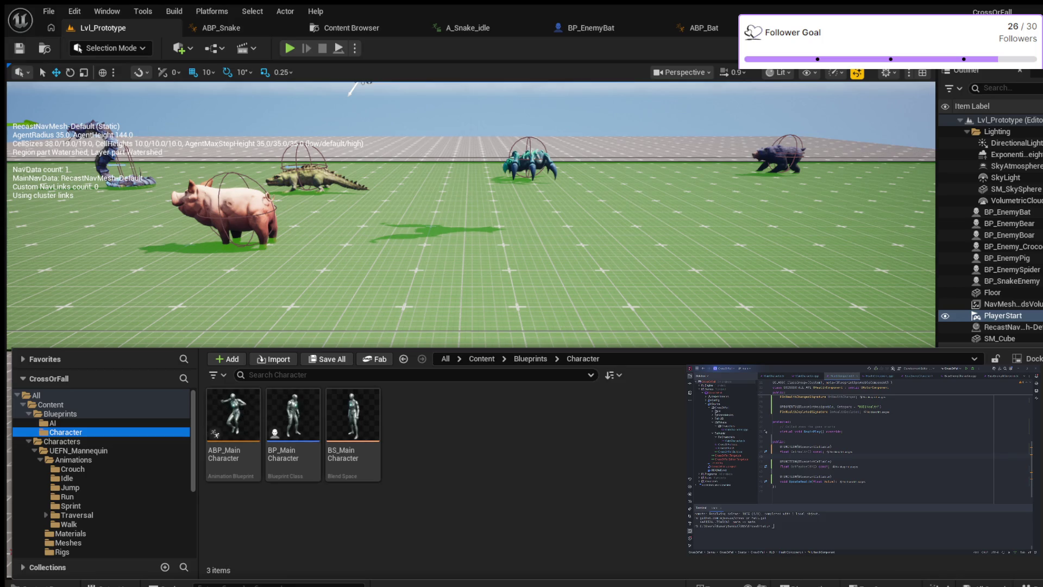
click(293, 418)
double_click(294, 418)
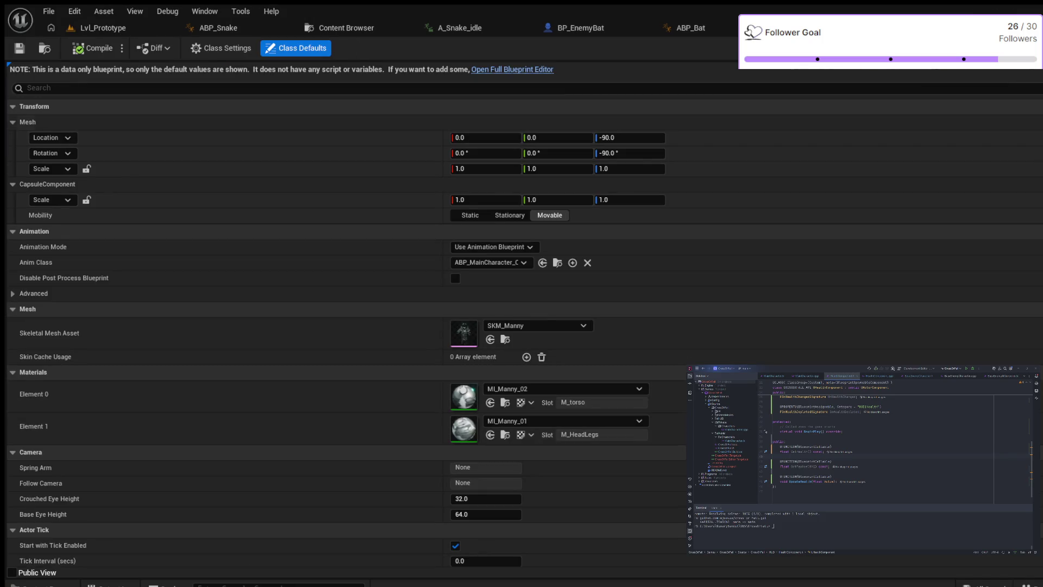
click(512, 69)
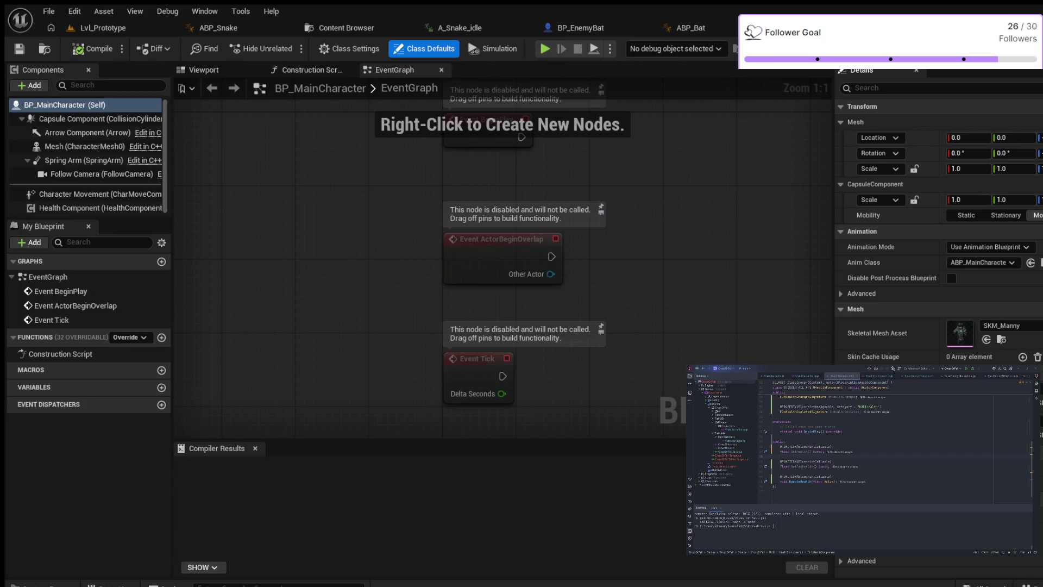
- Widen the event graph area and show the Health Component's properties
drag(833, 217, 876, 217)
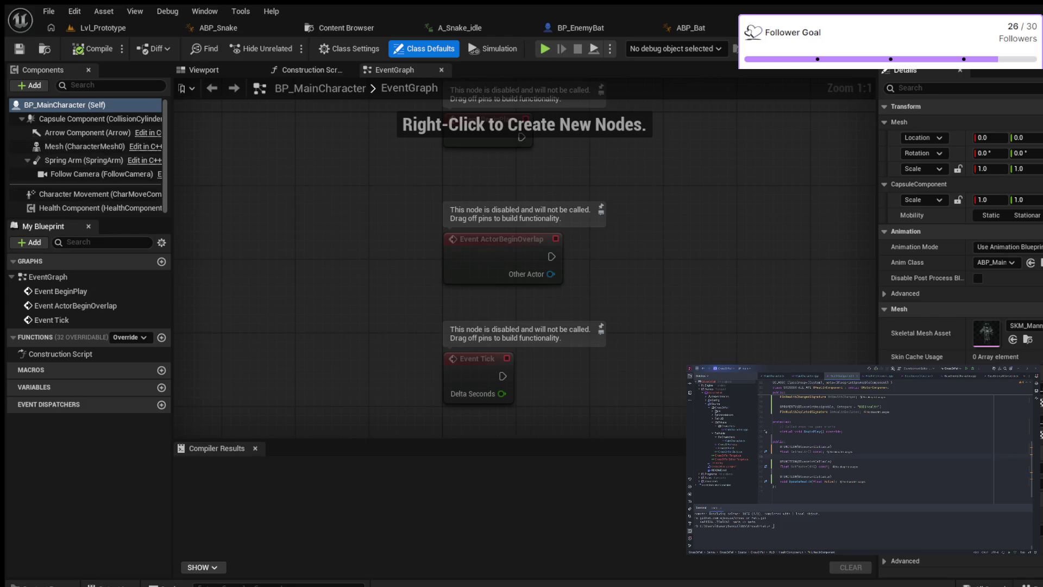
click(98, 208)
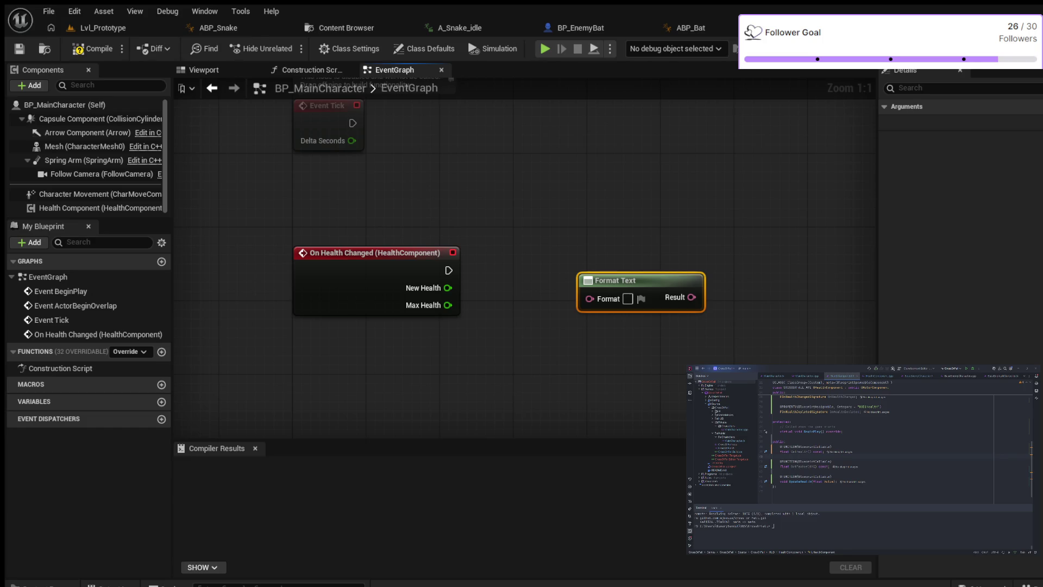
- Add two argument pins to Format Text and delete the unneeded To Text (Float) node
drag(447, 288, 589, 299)
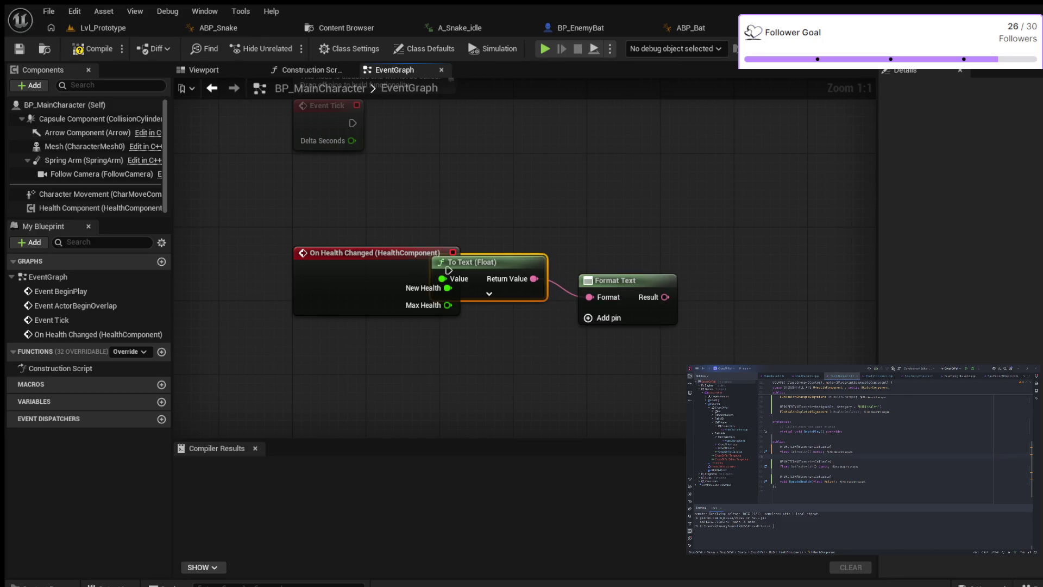
drag(448, 270, 495, 251)
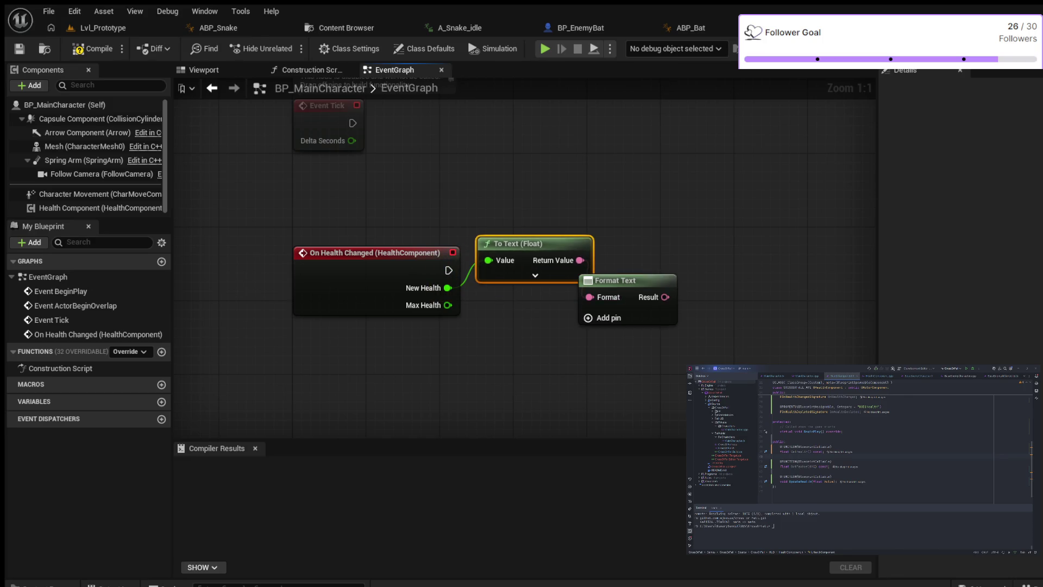
drag(592, 280, 645, 280)
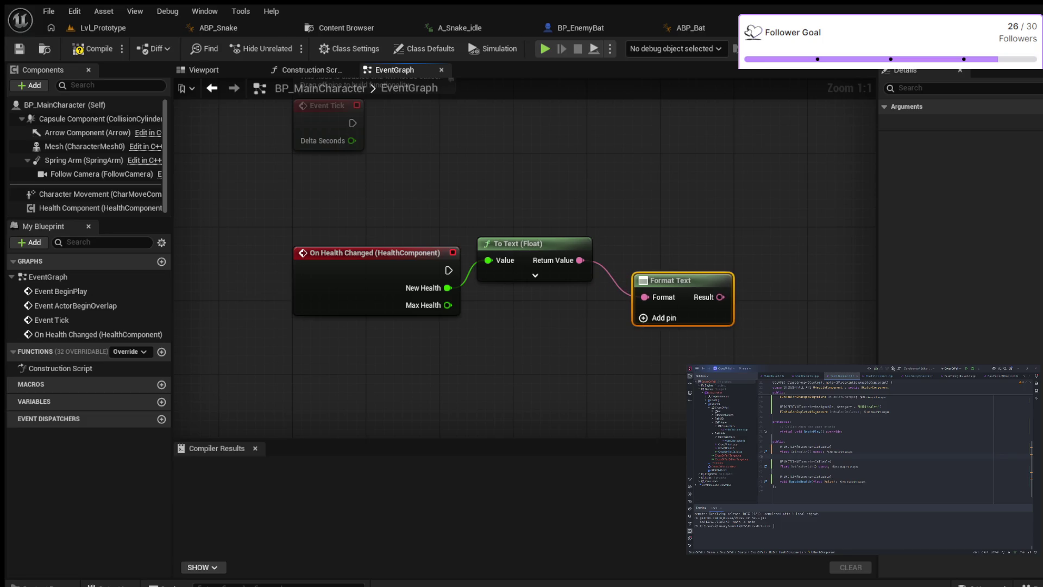
click(657, 318)
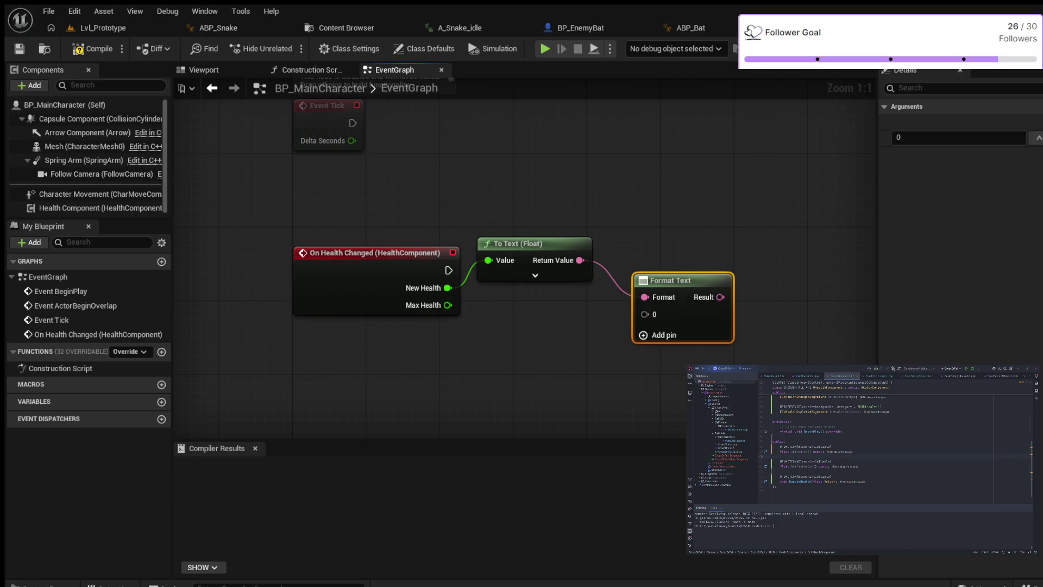
drag(447, 305, 645, 314)
click(658, 334)
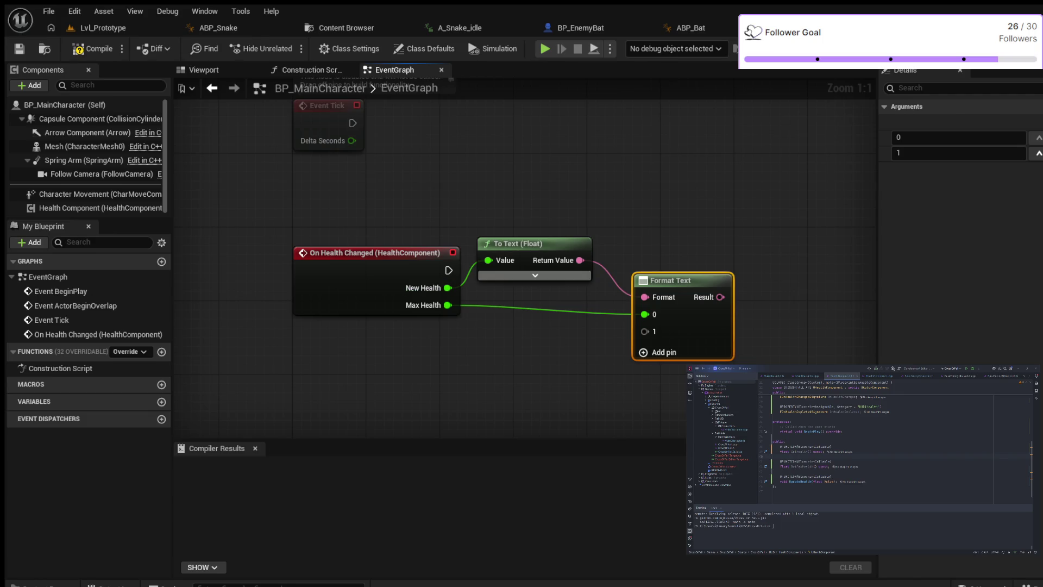
click(519, 243)
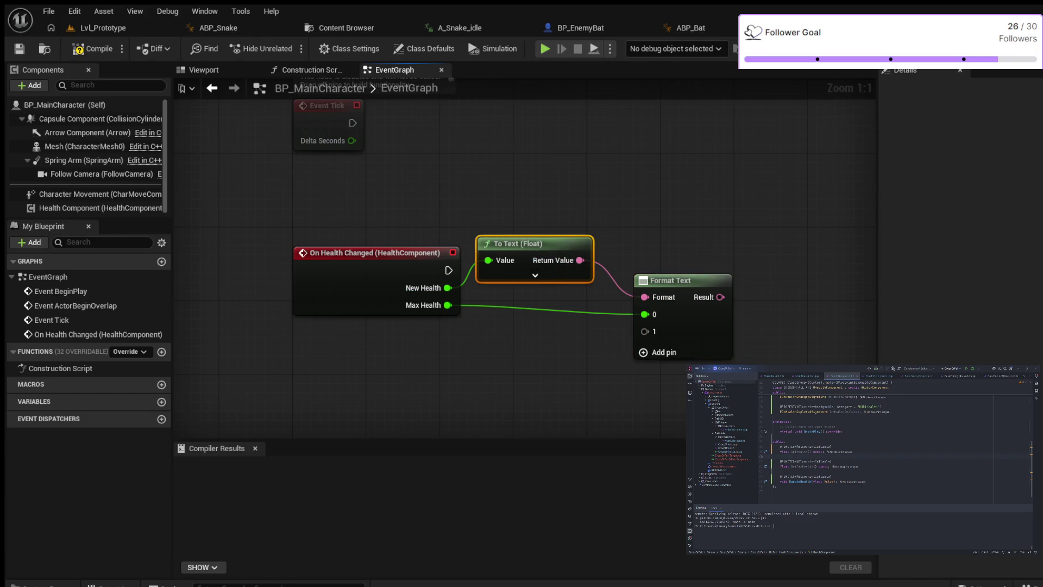
key(Delete)
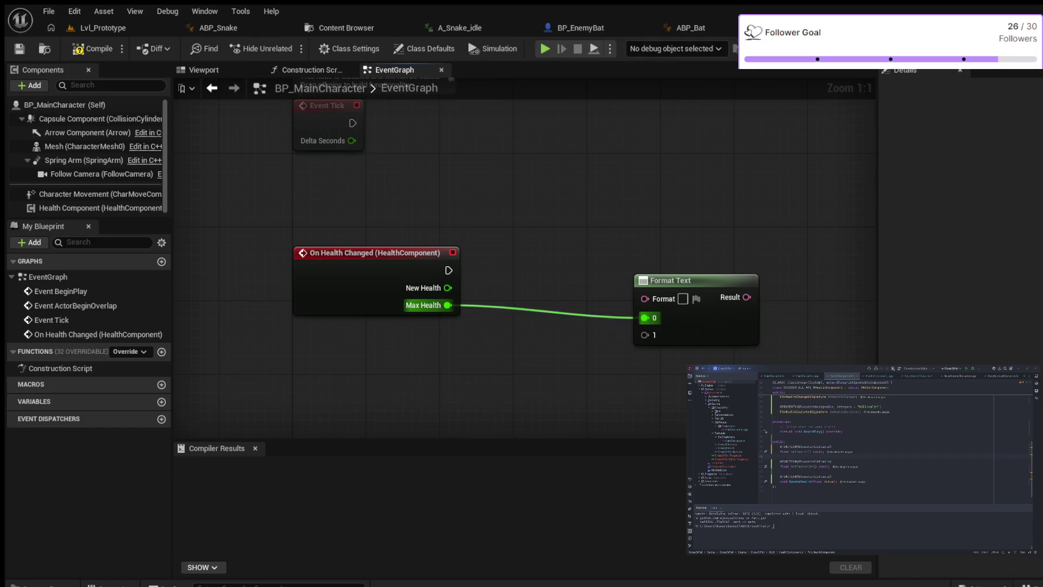
- Connect New Health to Format Text's 0 argument and Max Health to its 1 argument
alt+click(645, 318)
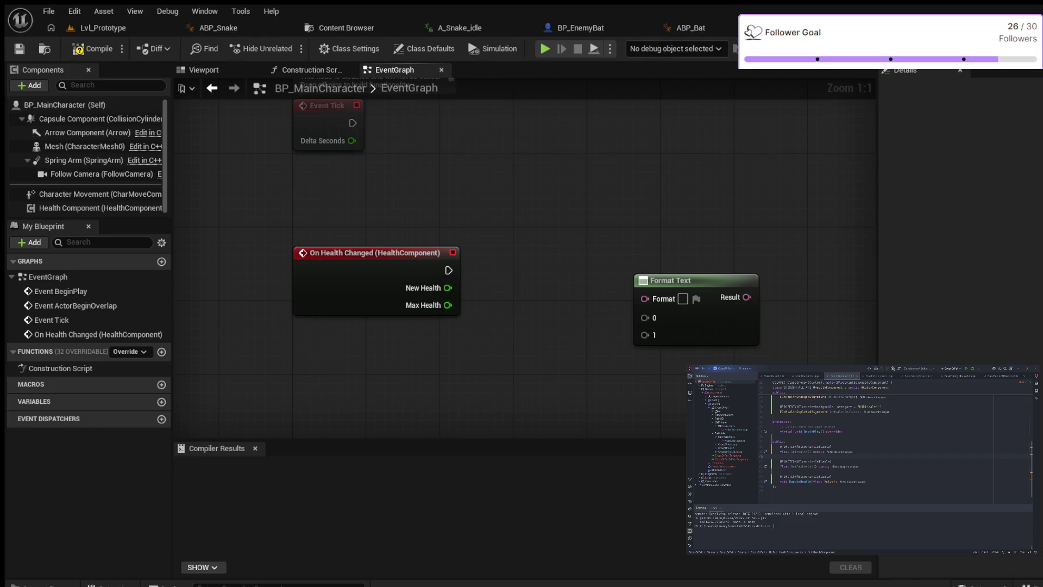
mouse_move(447, 288)
mouse_down()
mouse_move(565, 296)
mouse_move(645, 318)
mouse_up()
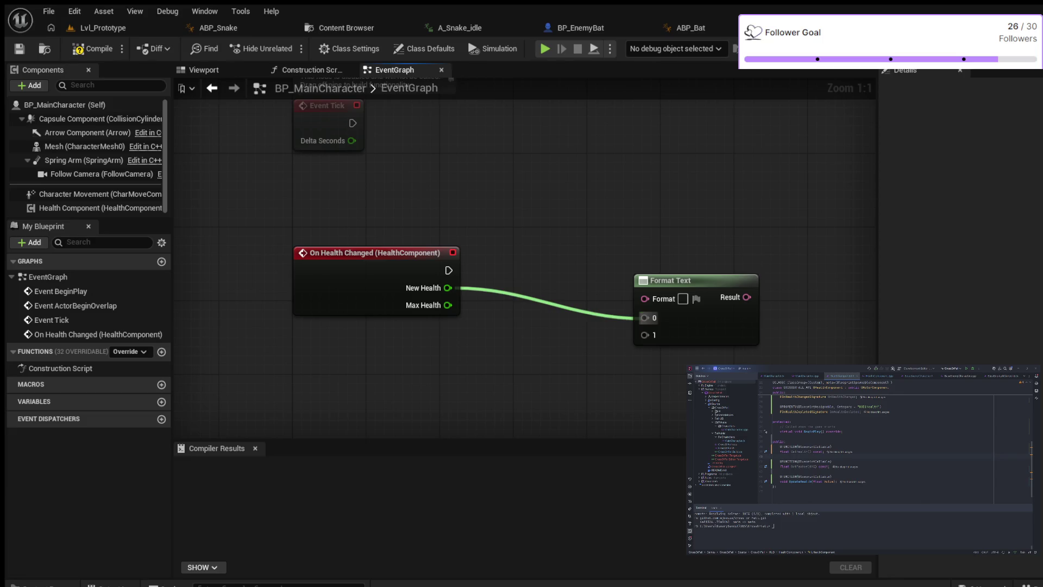
drag(448, 305, 645, 335)
mouse_move(651, 280)
mouse_down()
mouse_move(598, 239)
mouse_move(551, 240)
mouse_up()
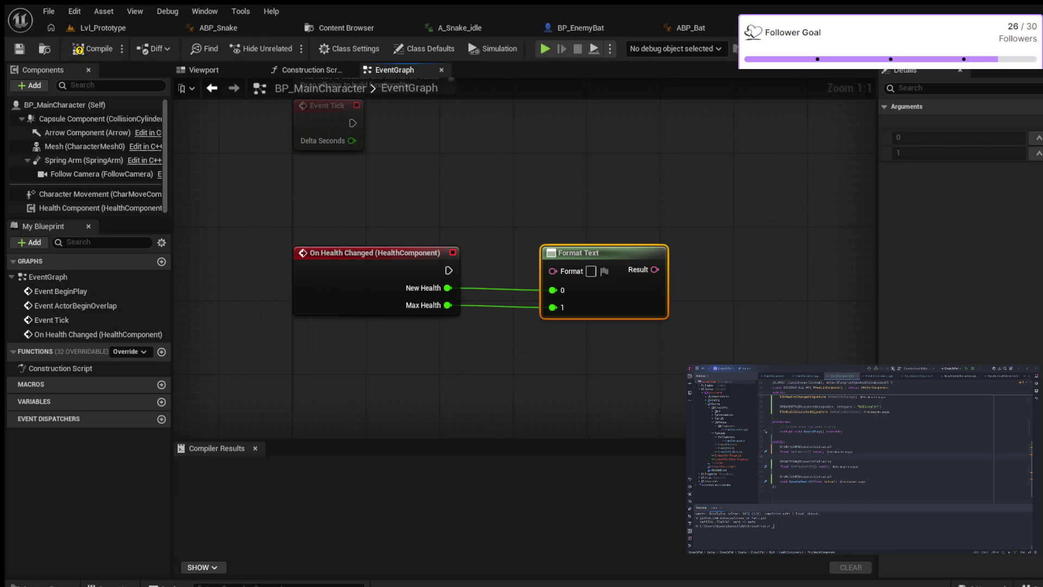
- Move Format Text lower in the graph and paste in a Print String node
drag(771, 255, 624, 309)
drag(446, 296, 457, 335)
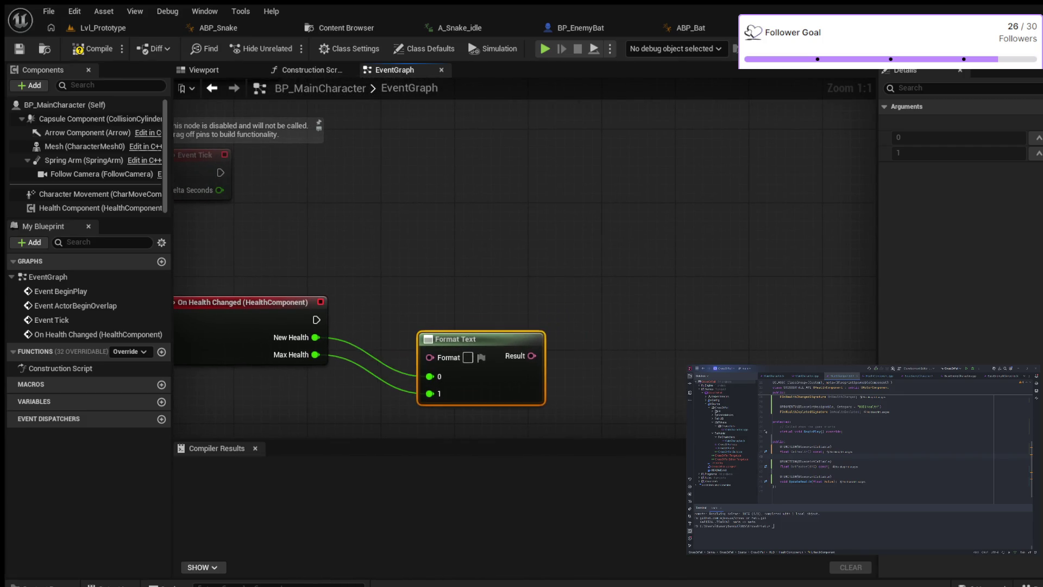
mouse_move(575, 342)
mouse_down()
mouse_move(577, 255)
mouse_move(610, 244)
mouse_up()
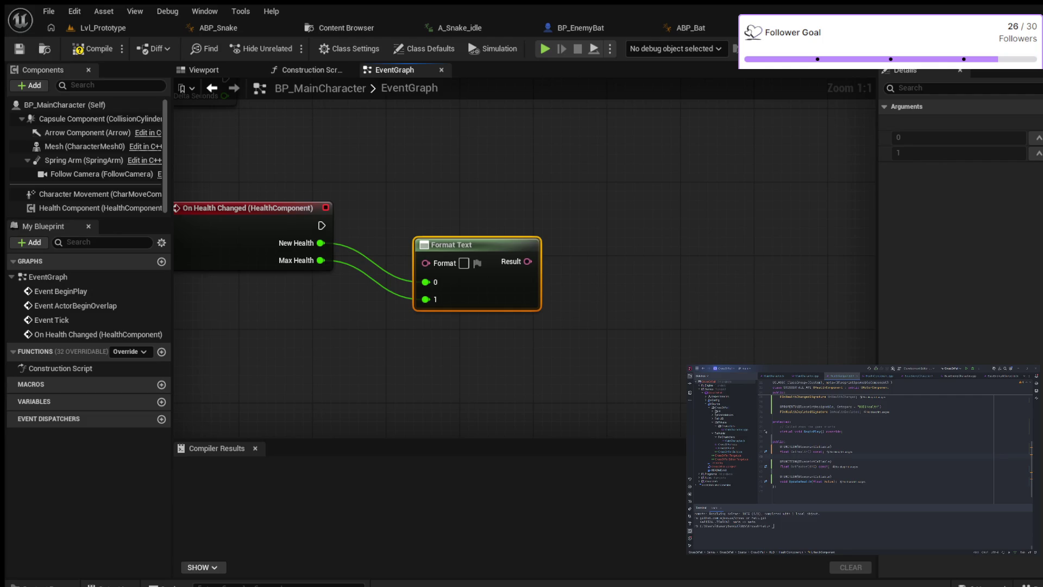
key(ctrl+v)
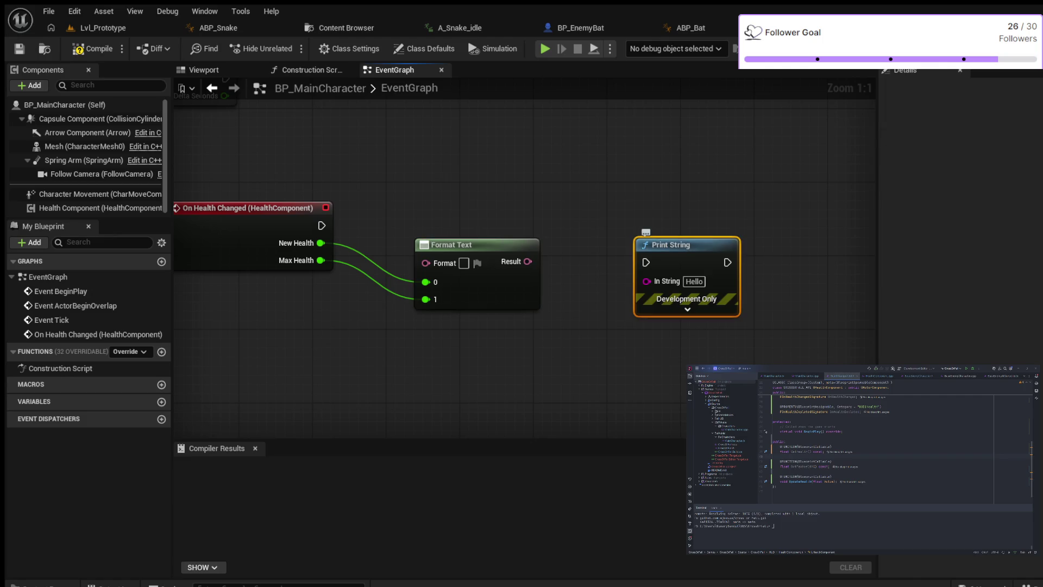
- Run Print String on On Health Changed with Format Text's result as its message, and compile
drag(671, 244, 671, 207)
mouse_move(322, 224)
mouse_down()
mouse_move(646, 225)
mouse_move(646, 203)
mouse_up()
drag(528, 261, 646, 253)
drag(561, 230, 578, 284)
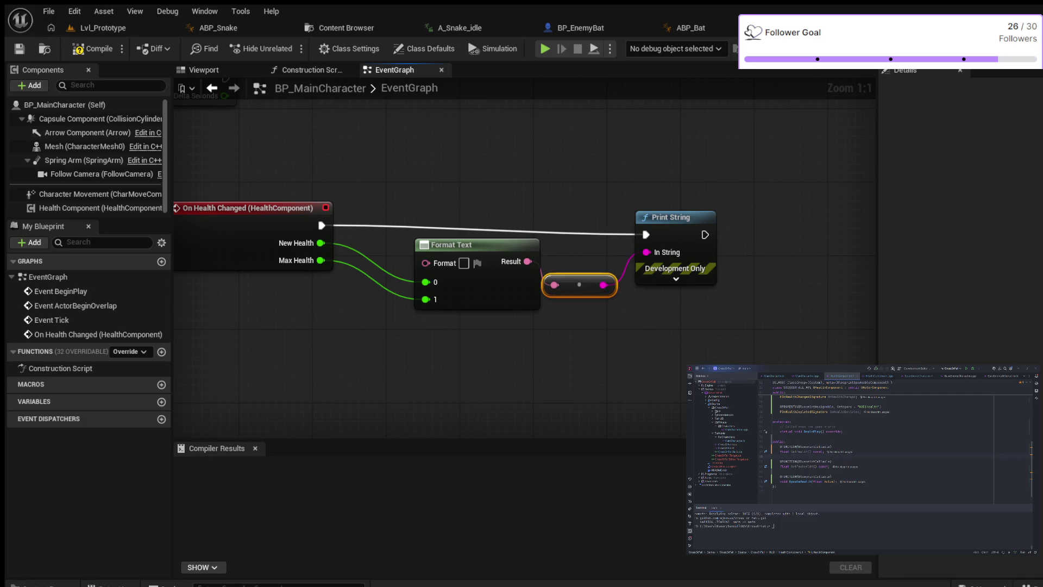
click(92, 49)
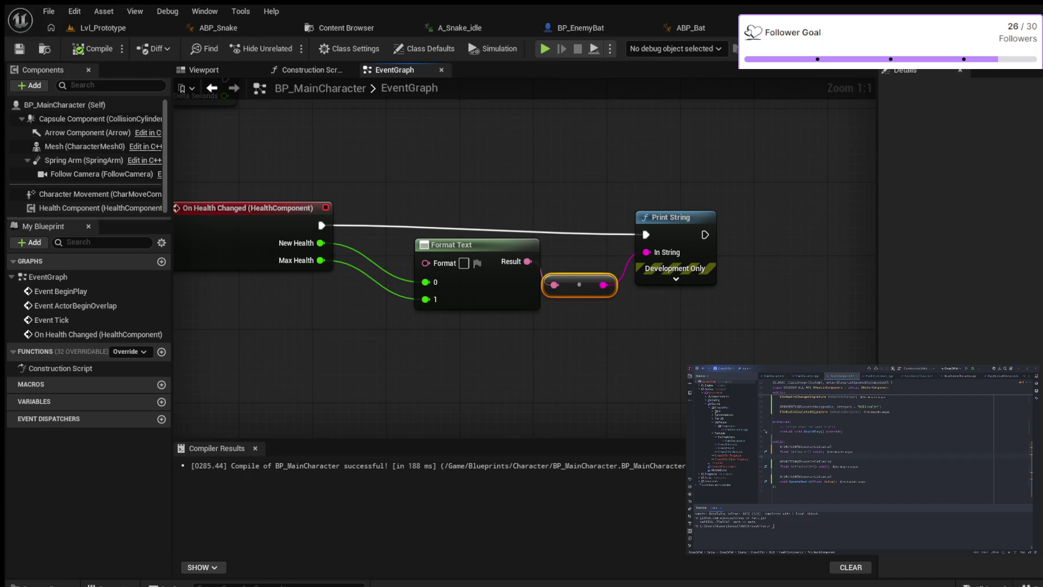
click(100, 208)
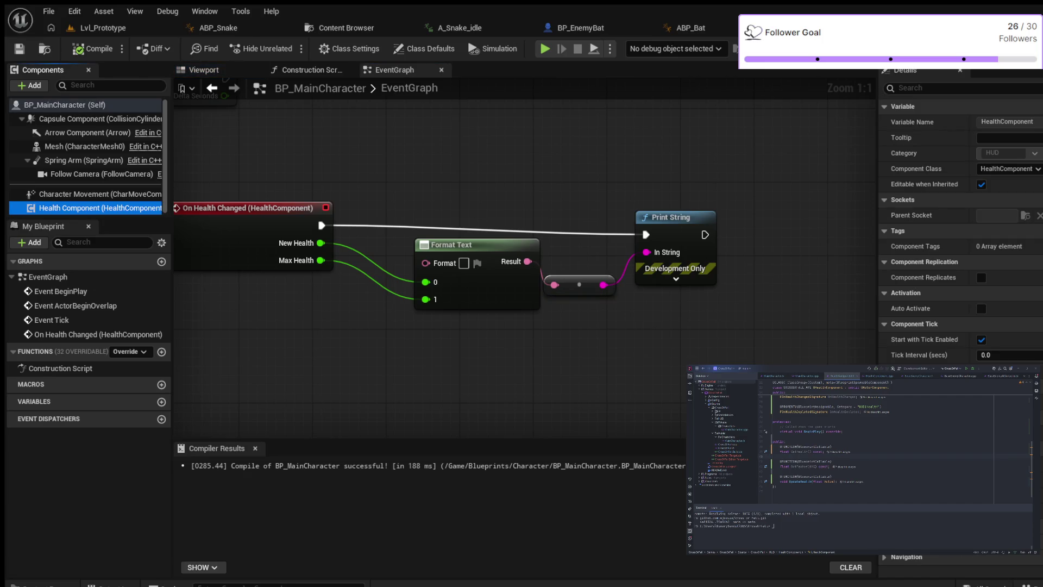
- Add an On Health Depleted (HealthComponent) event and wire it to a new Print String node
click(1021, 488)
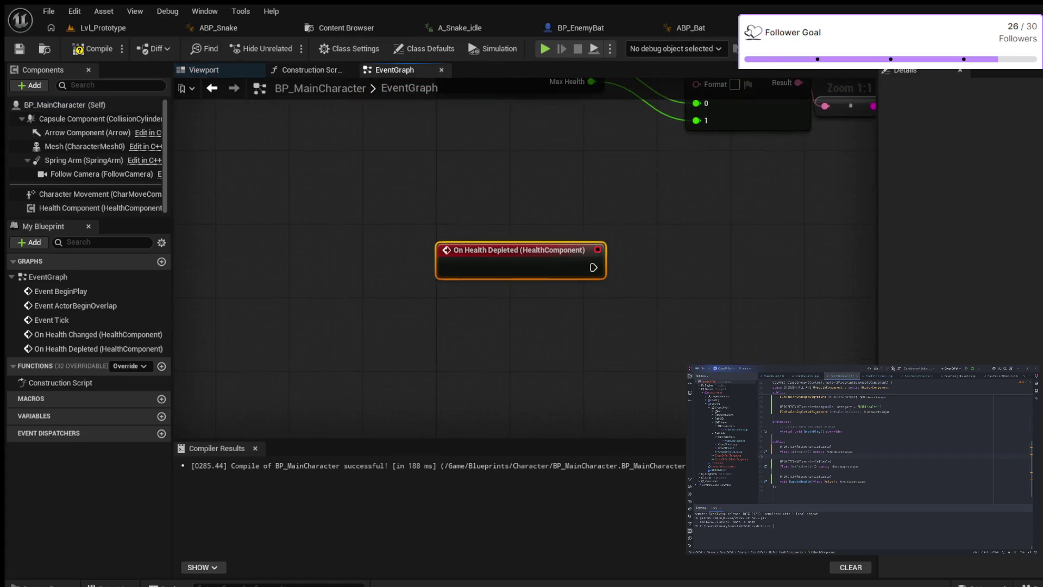
drag(757, 252, 672, 351)
scroll(646, 368, up, 2)
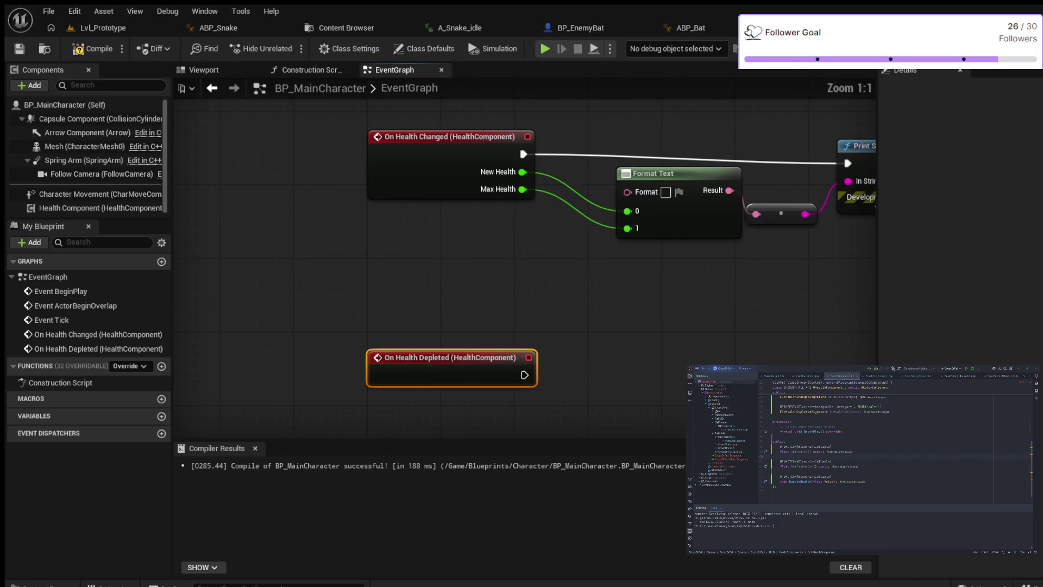
drag(646, 368, 541, 325)
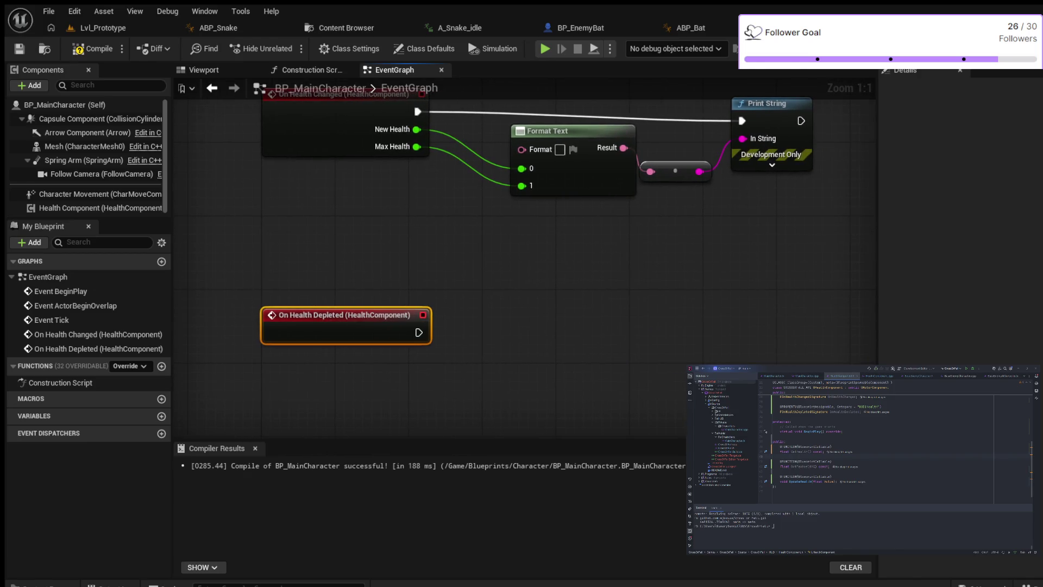
mouse_move(418, 332)
mouse_down()
mouse_move(491, 333)
mouse_move(512, 302)
mouse_up()
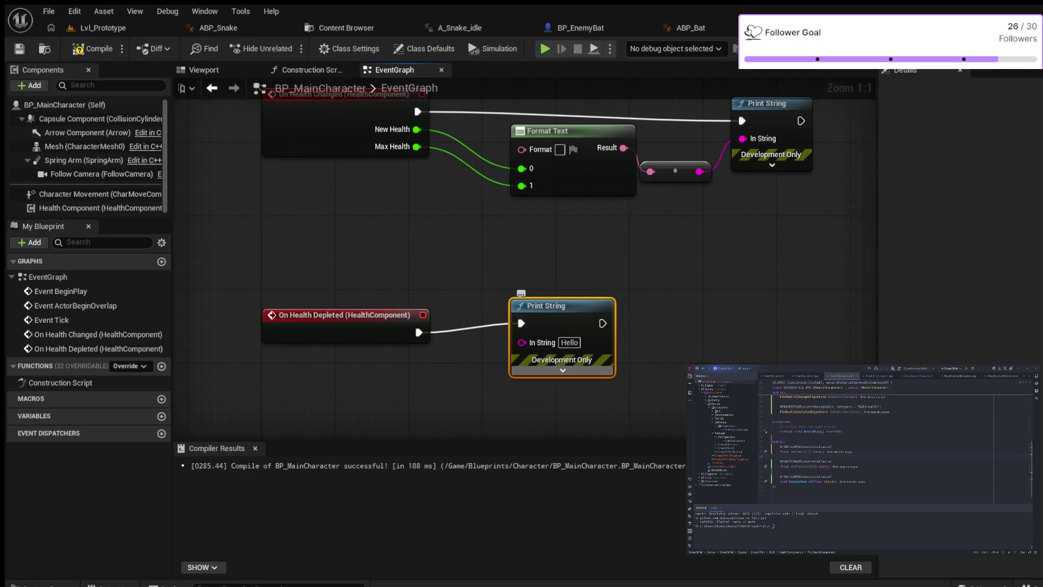
- Change the depleted-health Print String message to 'You died!', tidy the nodes, and recompile
click(562, 370)
drag(554, 305, 535, 250)
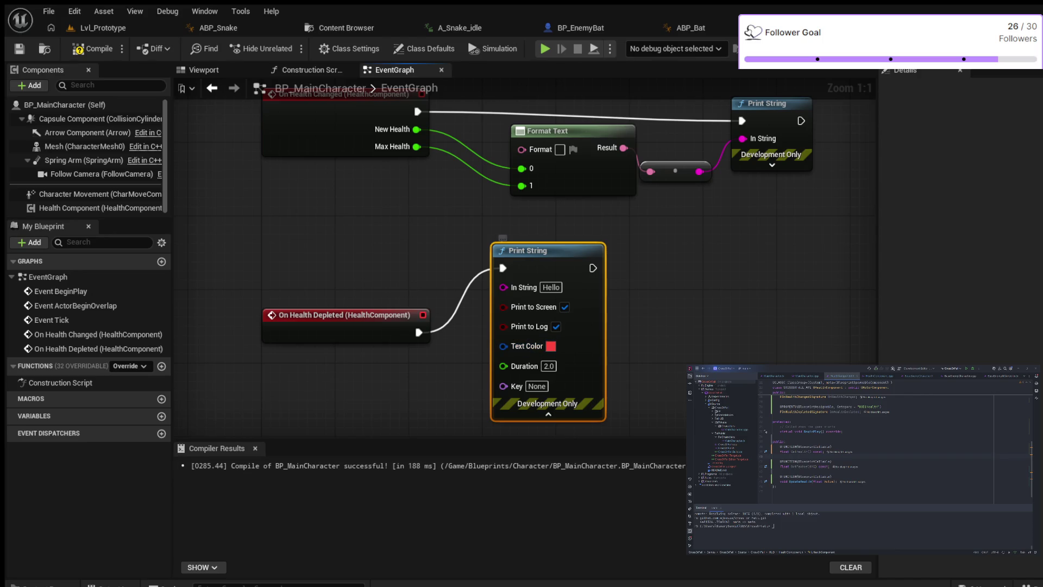
click(551, 286)
text(You)
text( died)
key(Return)
text(!)
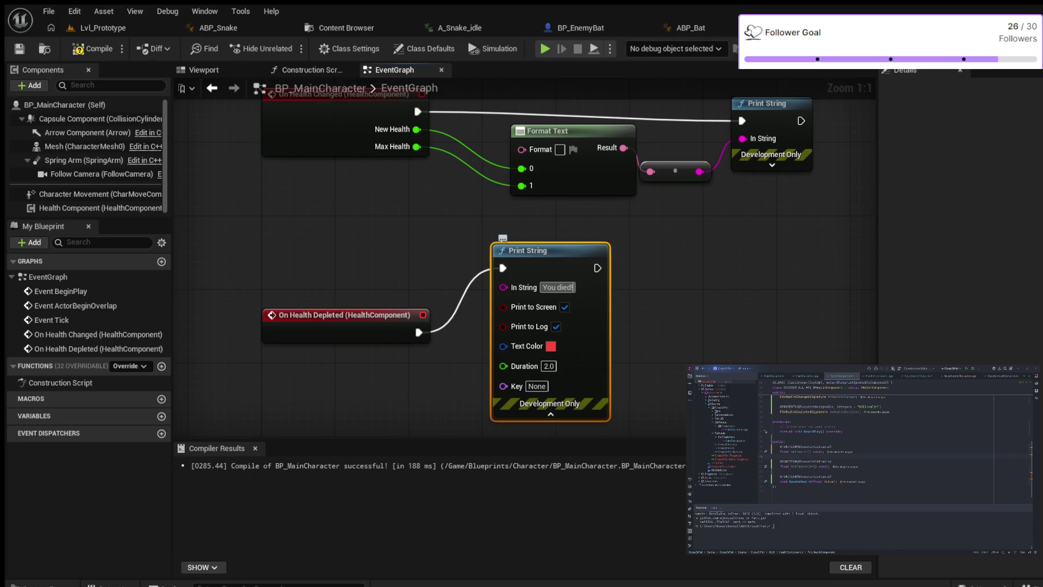
drag(543, 251, 553, 278)
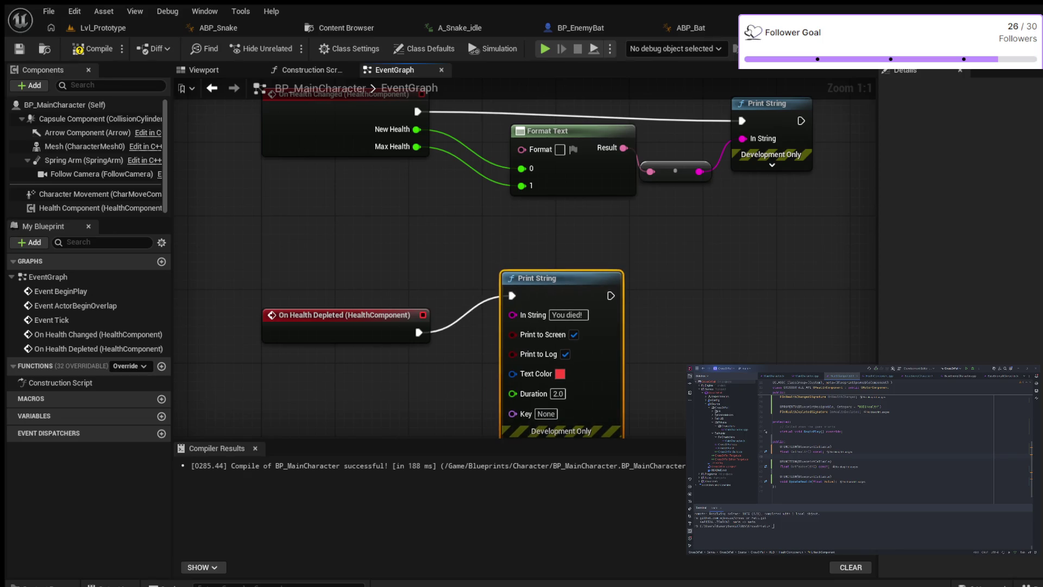
drag(337, 315, 327, 287)
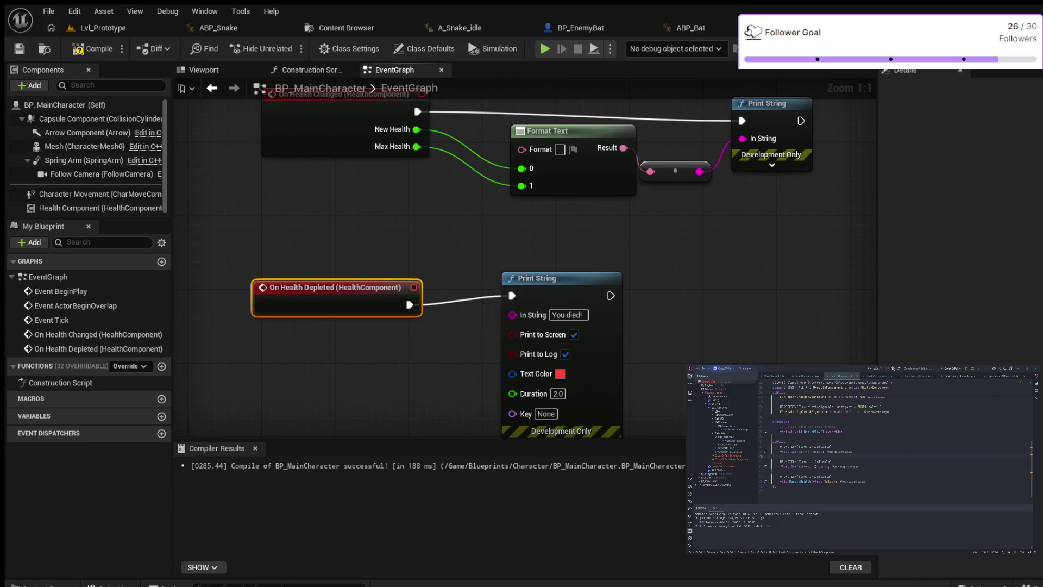
click(93, 49)
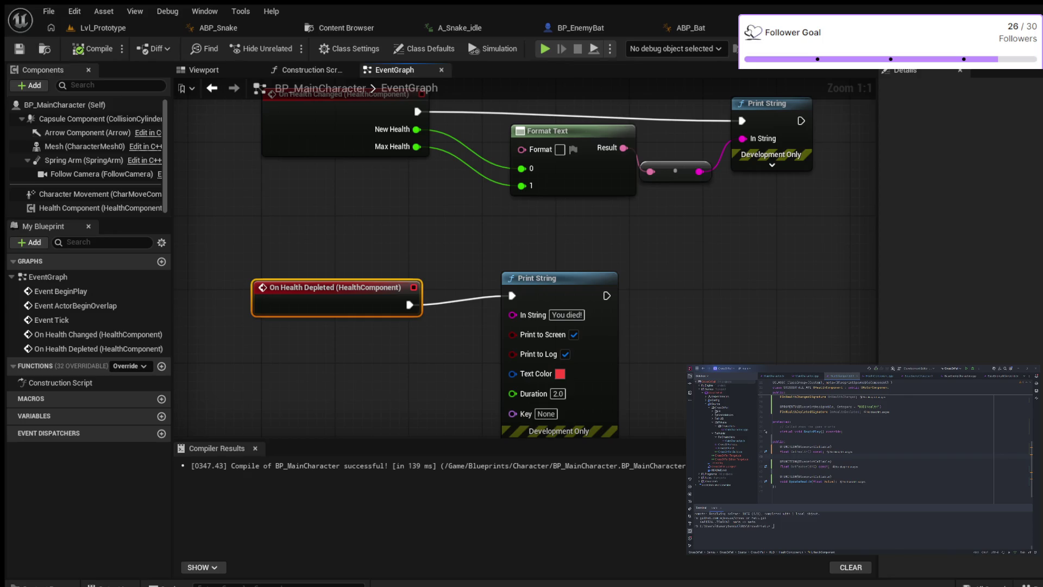
scroll(402, 193, down, 2)
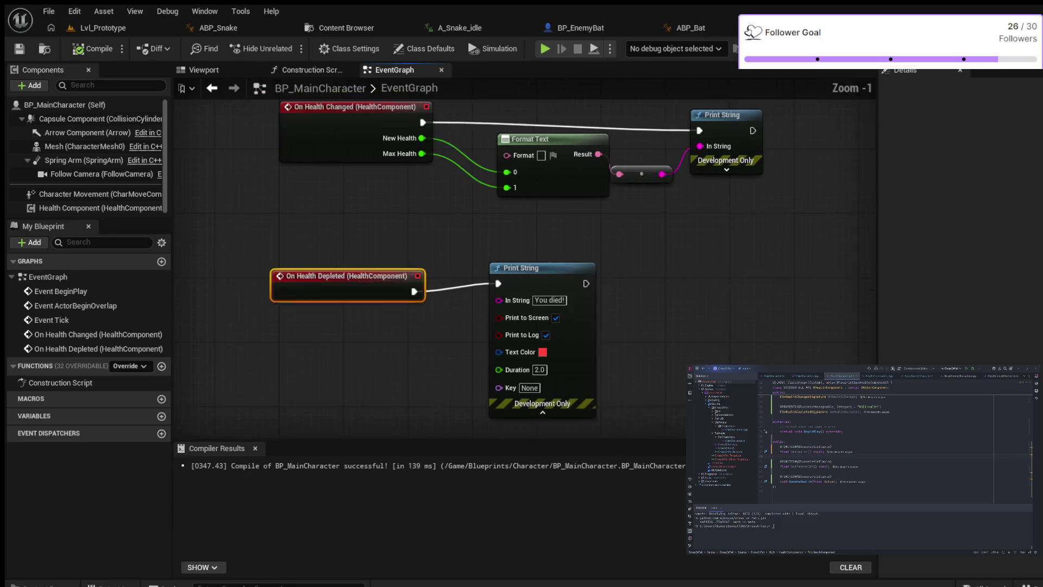
scroll(406, 193, up, 1)
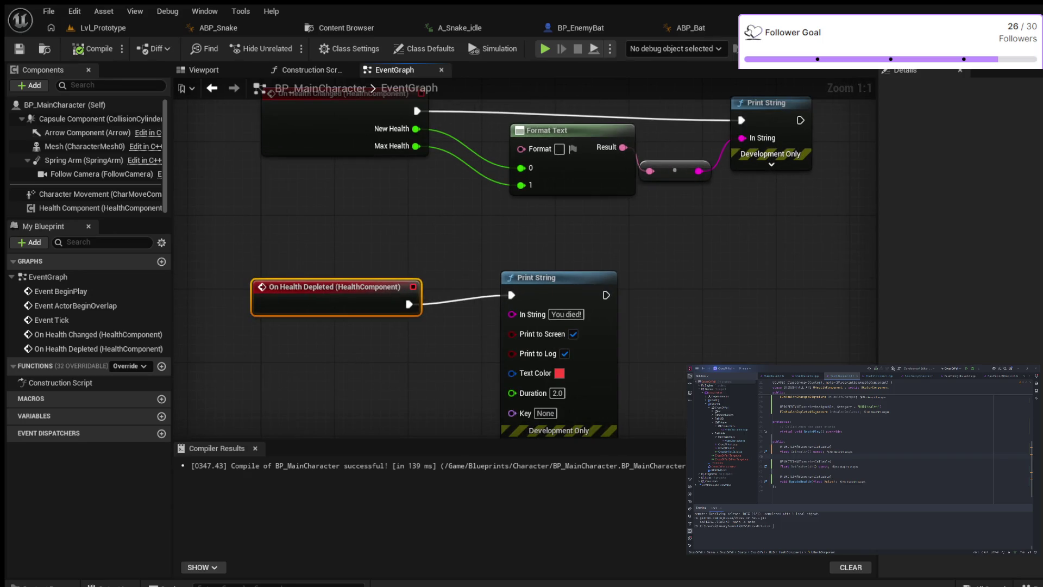
mouse_move(407, 204)
mouse_down()
mouse_move(408, 261)
mouse_move(390, 261)
mouse_move(397, 189)
mouse_up()
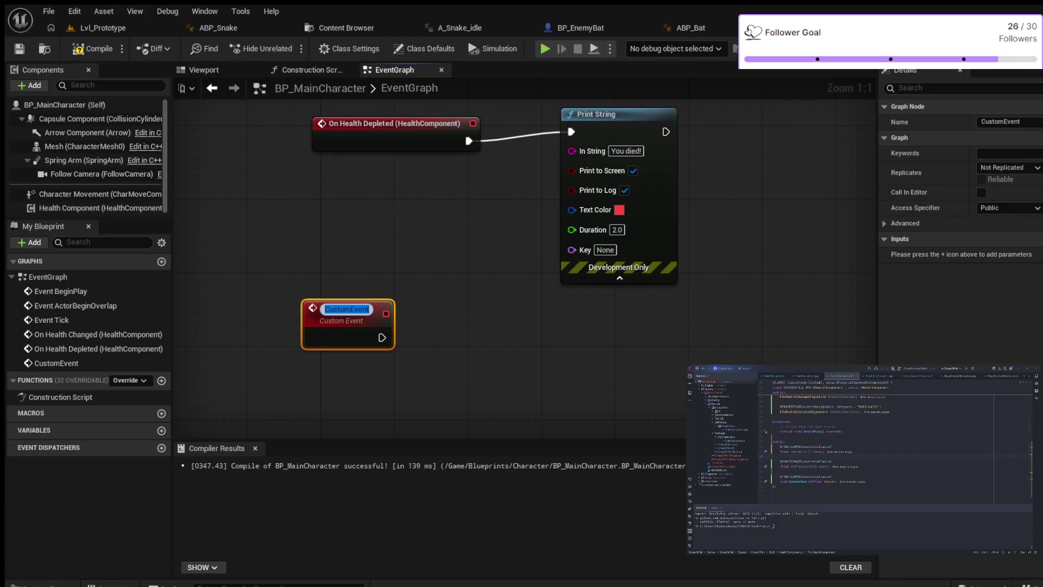
- Keep the default name CustomEvent and paste a C keyboard event into the graph
key(Return)
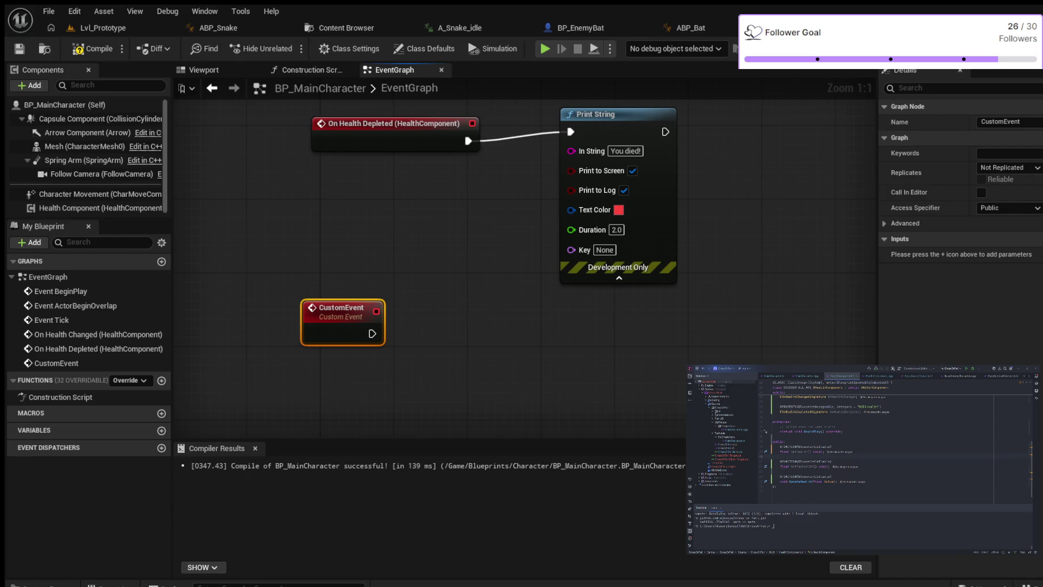
key(ctrl+v)
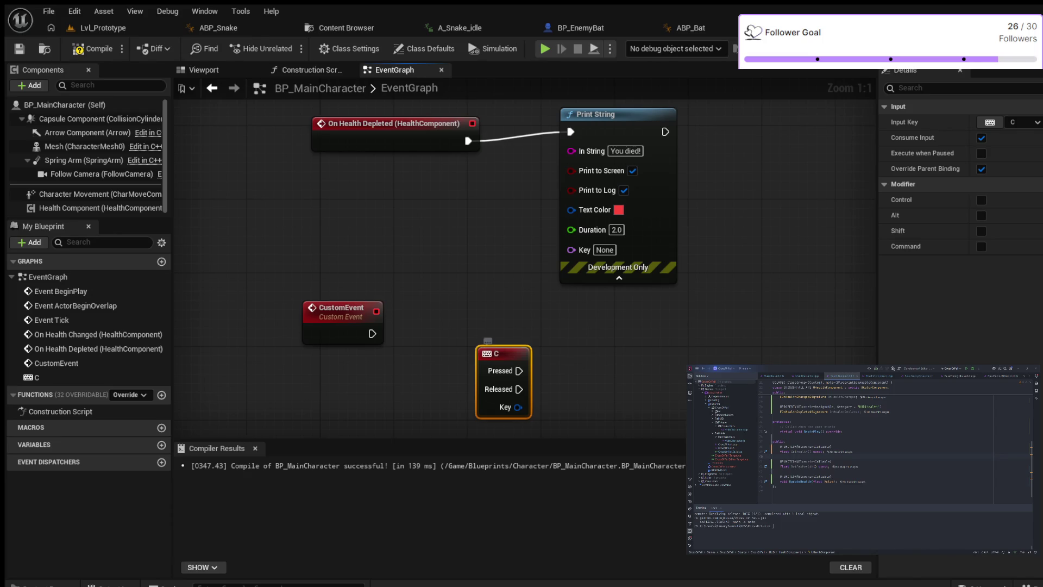
- Delete CustomEvent and move the C key event up and to the left
click(341, 311)
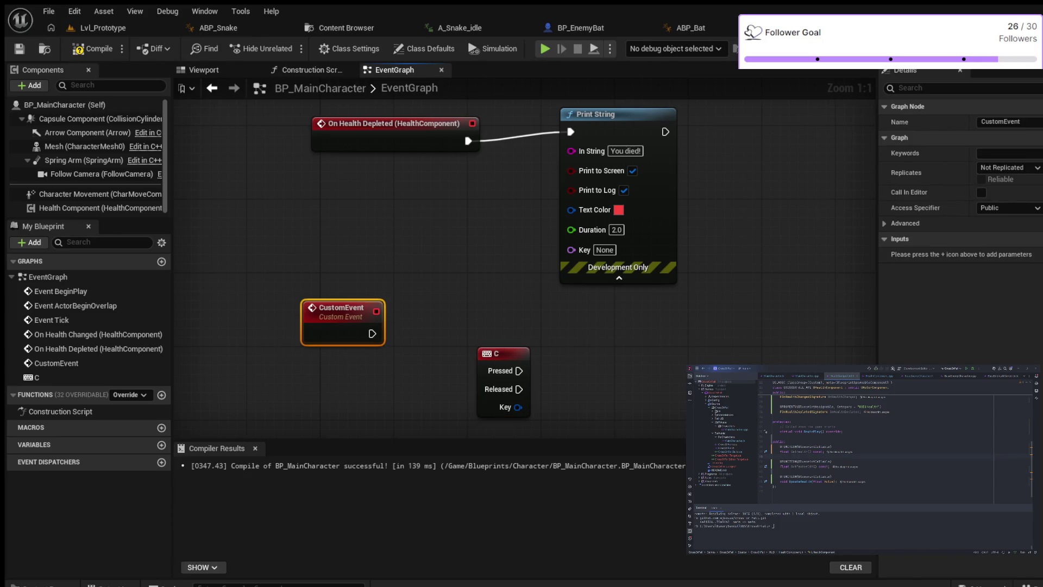
key(Delete)
click(503, 353)
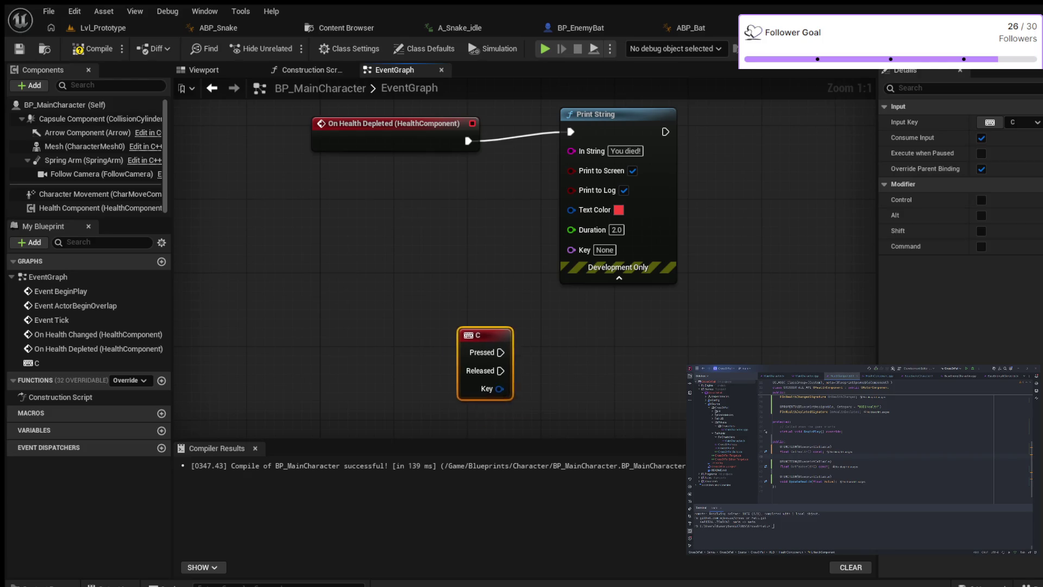
drag(503, 353, 374, 316)
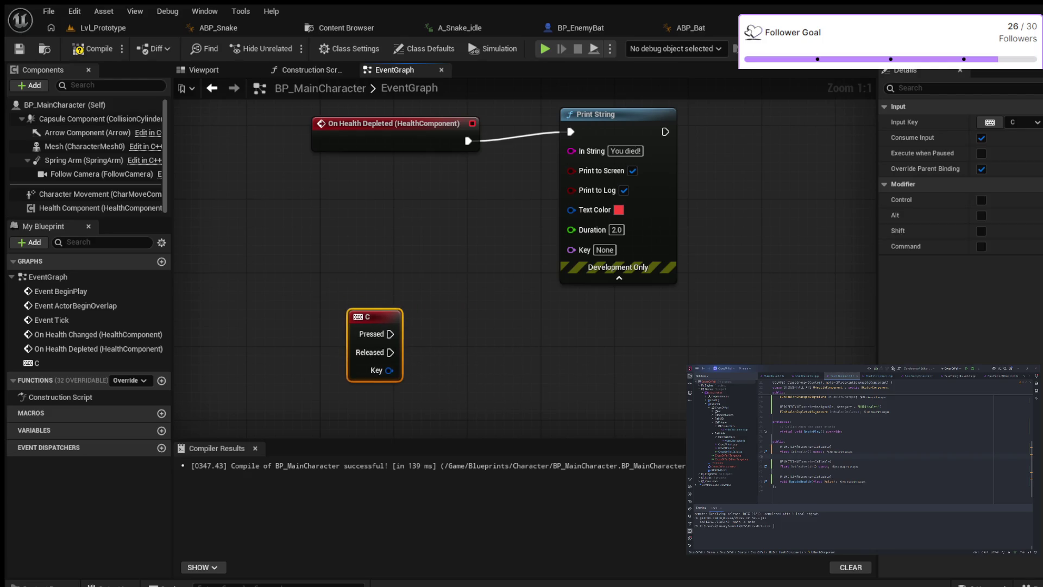
- Have C Pressed print 'Event Fired', then return to the Lvl_Prototype level
drag(390, 334, 483, 340)
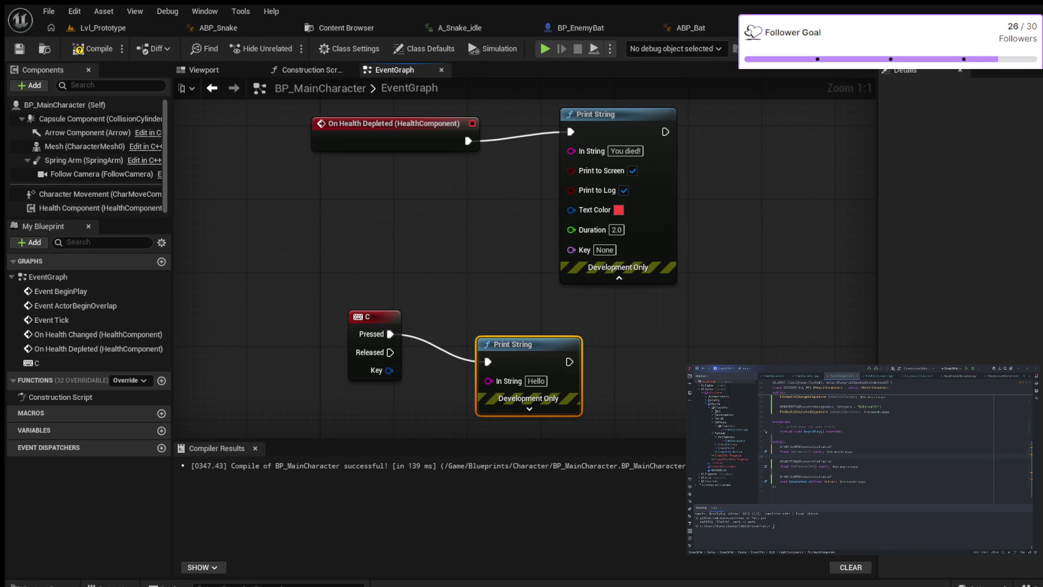
key(q)
click(536, 353)
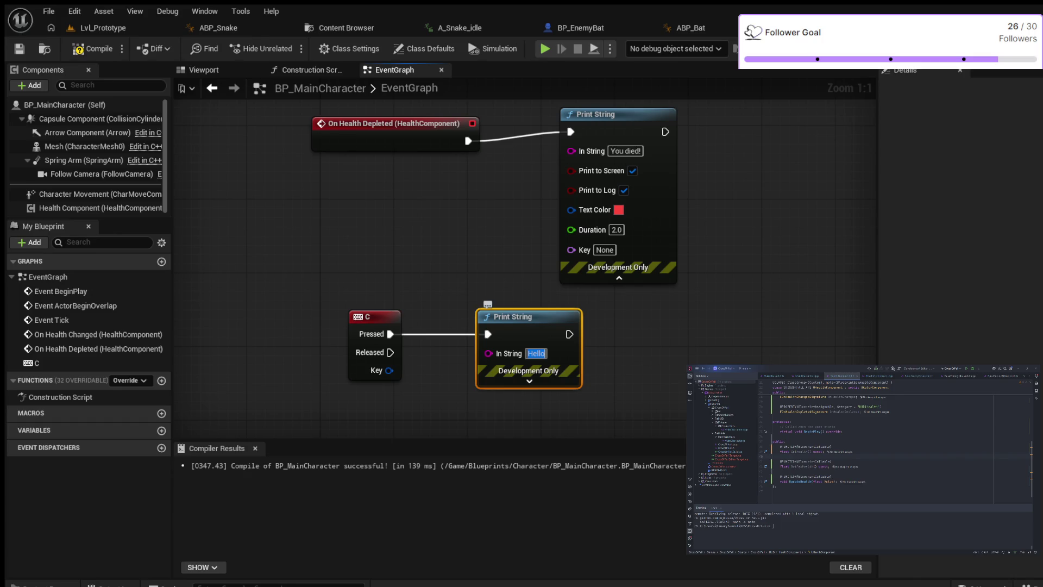
text(E)
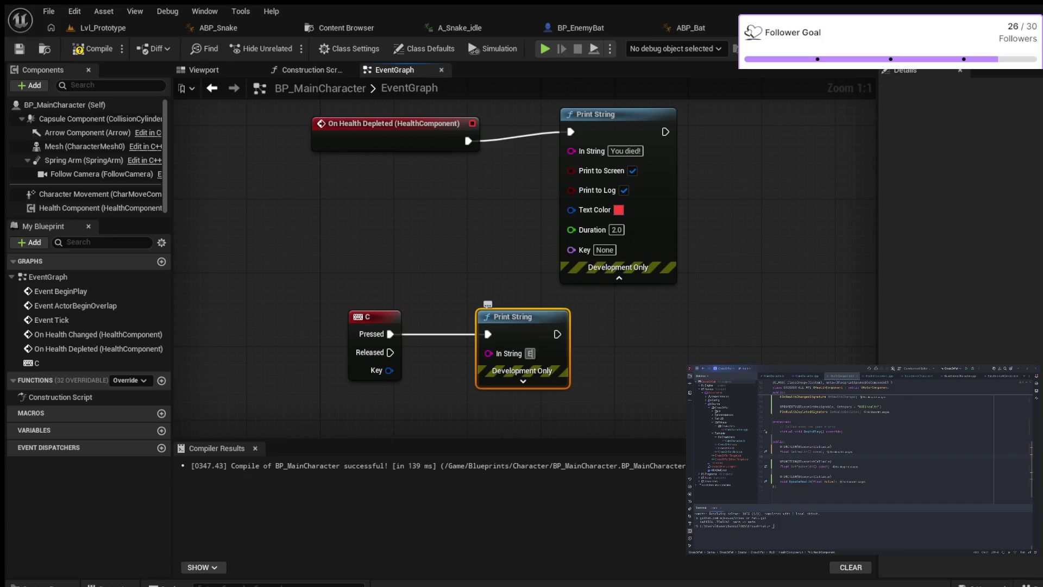
text(vent Fired)
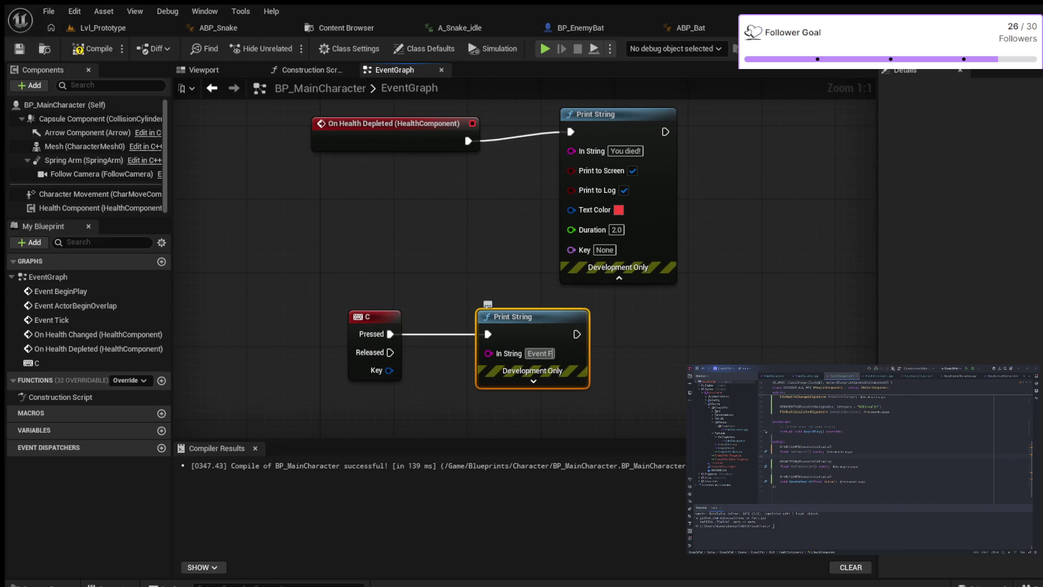
key(Return)
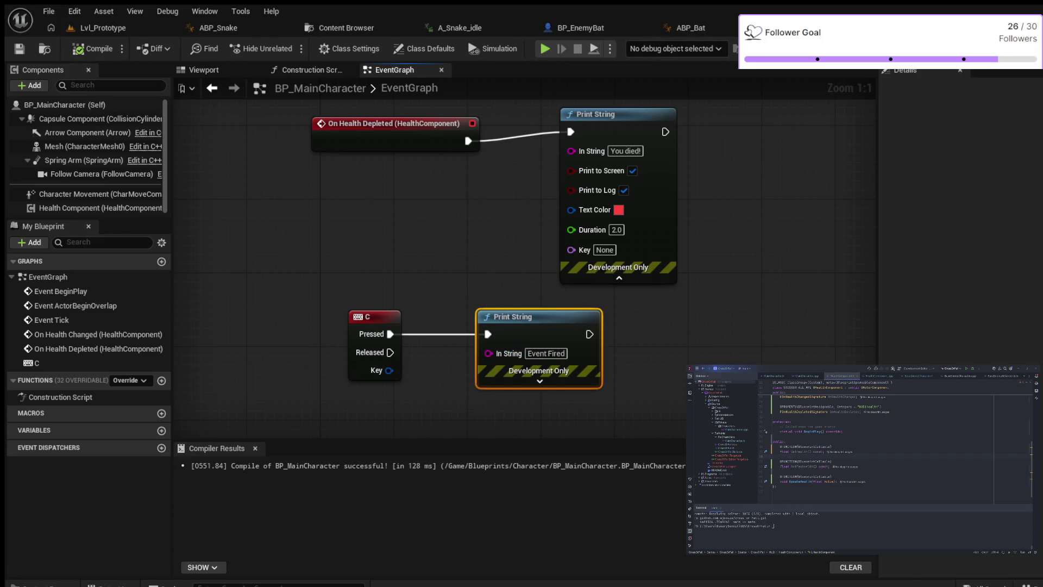
click(103, 27)
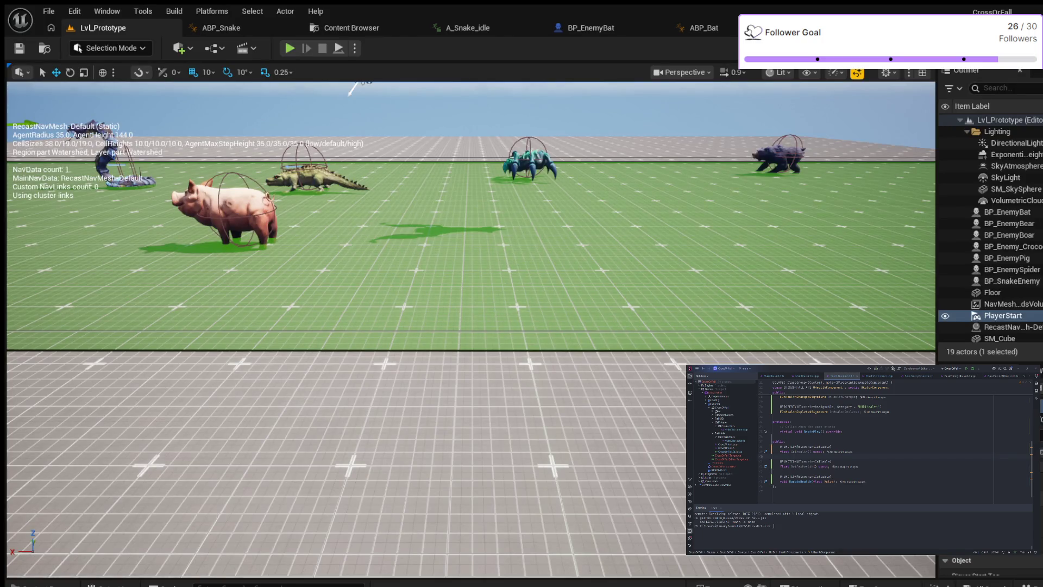
- Play-test the level to check that C prints Event Fired, then return to BP_MainCharacter's graph
key(alt+p)
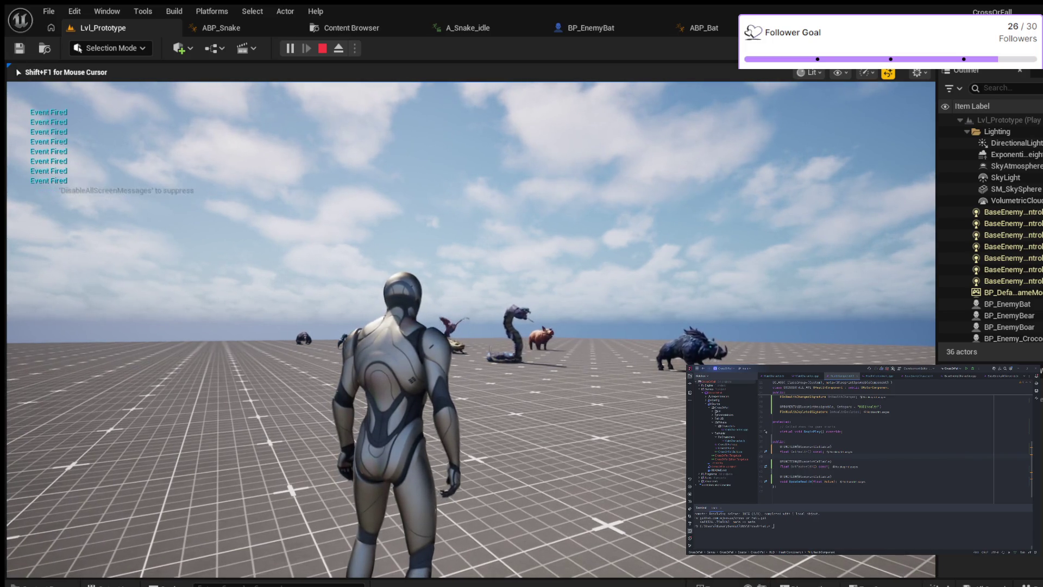
key(Escape)
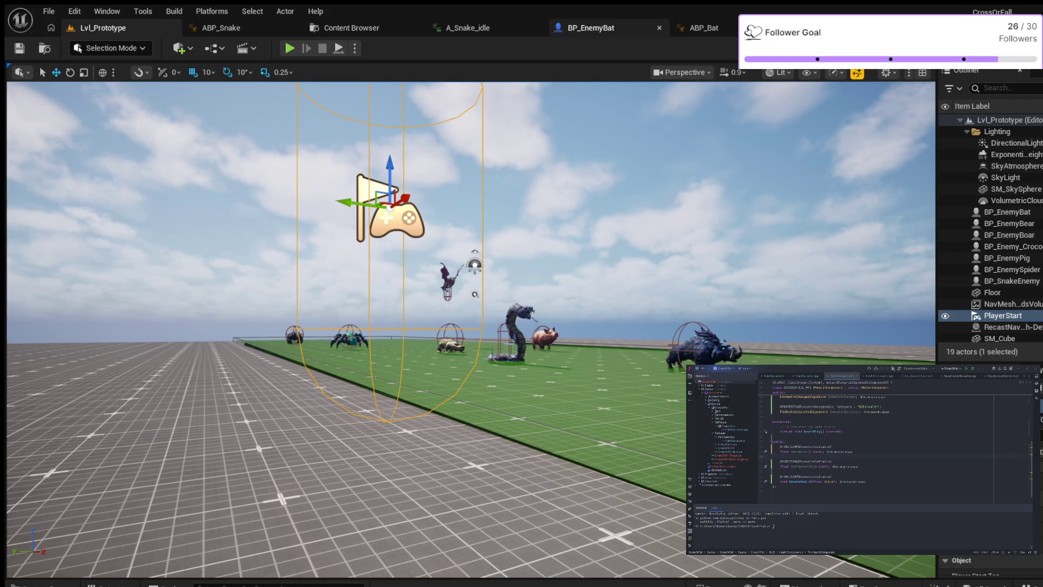
click(837, 27)
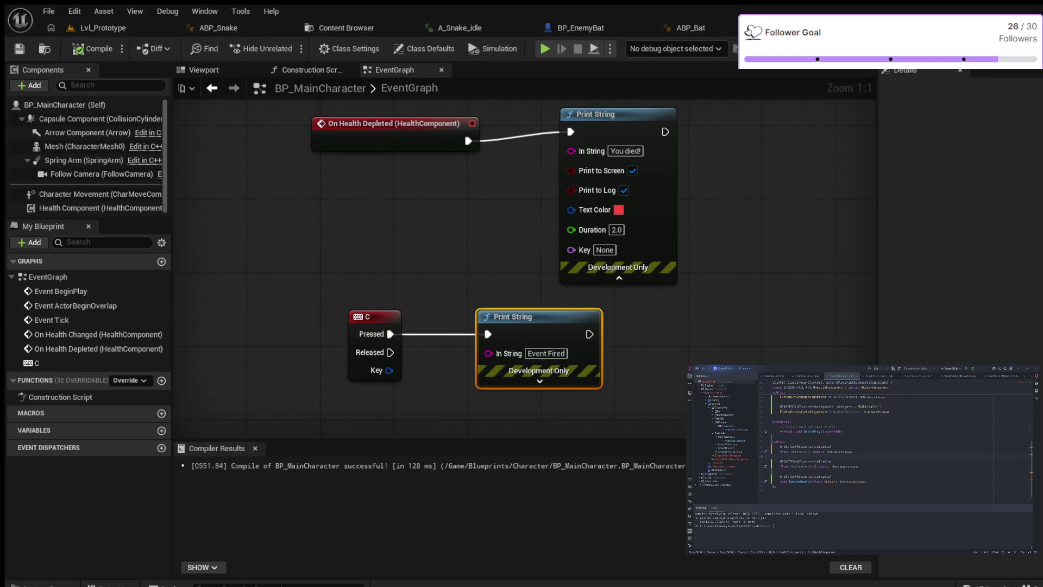
- Replace the Event Fired print with Update Health on the Health Component, Value -10.0, and compile
drag(513, 316, 531, 317)
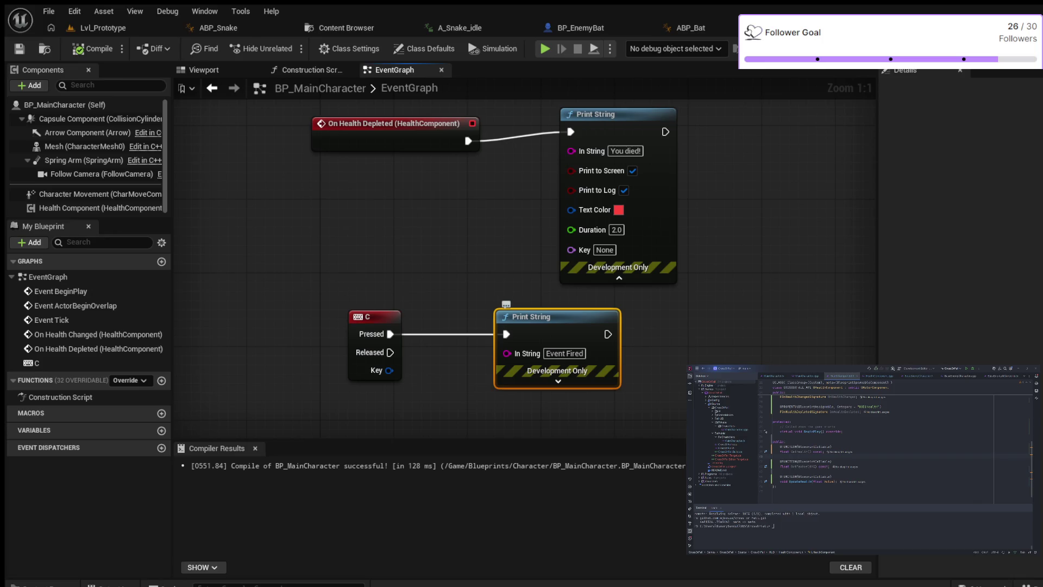
key(Delete)
mouse_move(361, 316)
mouse_down()
mouse_move(297, 307)
mouse_move(406, 349)
mouse_up()
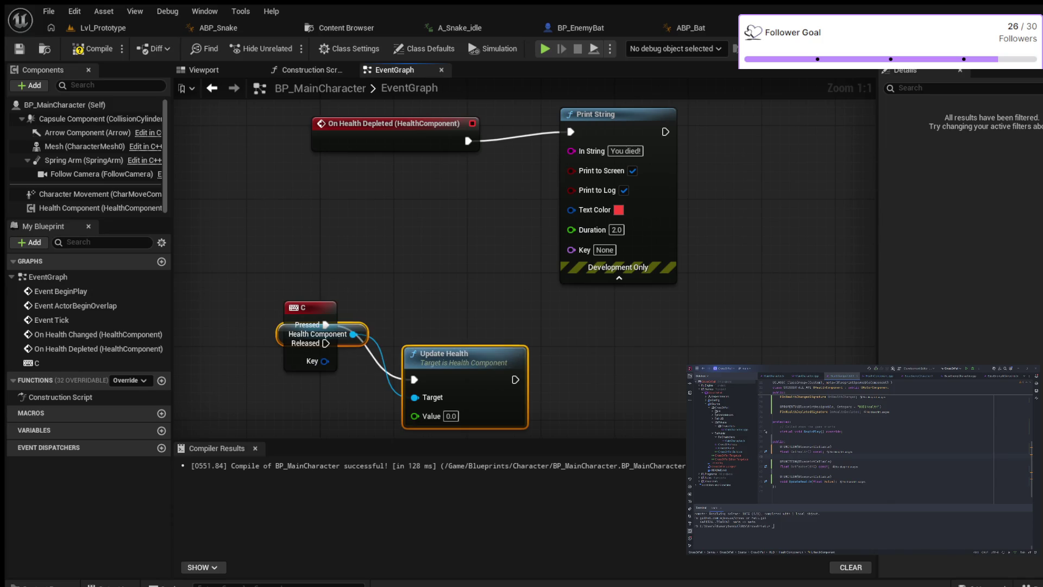
click(337, 297)
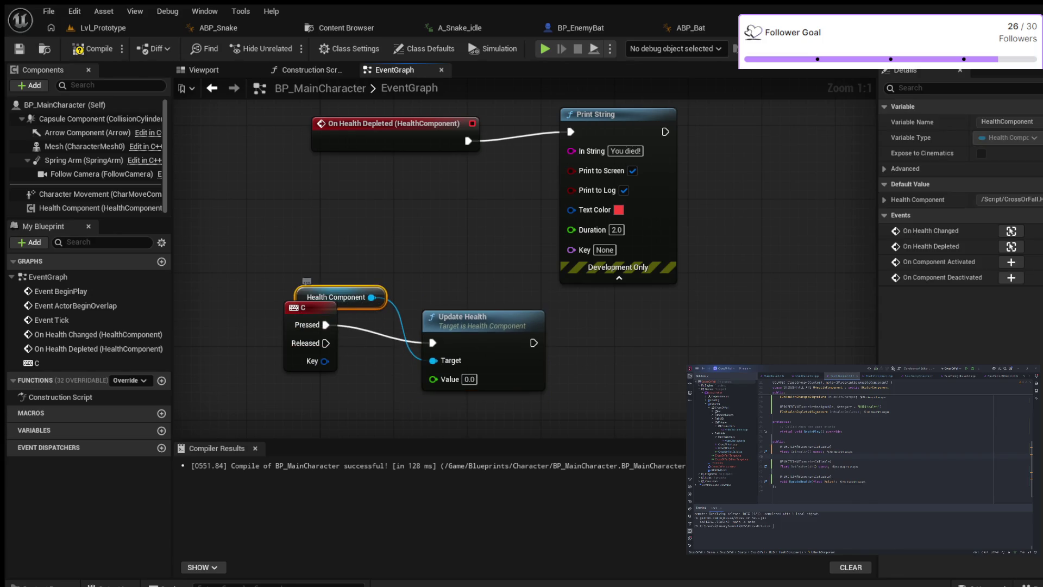
mouse_move(372, 297)
mouse_down()
mouse_move(298, 419)
mouse_move(328, 408)
mouse_up()
mouse_move(337, 297)
mouse_down()
mouse_move(361, 347)
mouse_move(333, 412)
mouse_move(333, 402)
mouse_up()
click(469, 379)
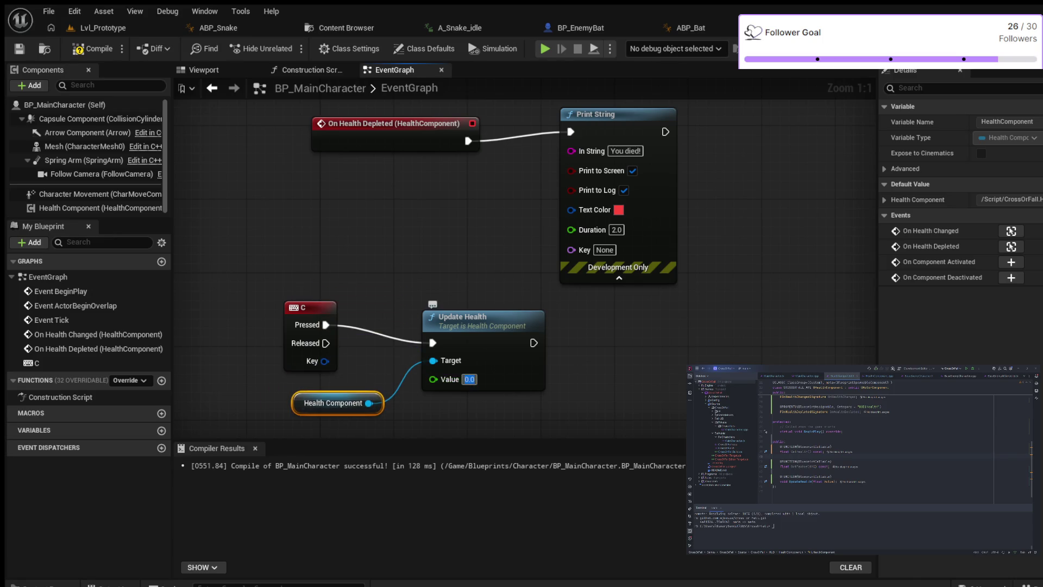
text(-10.0)
click(92, 49)
- Inspect the Health Component's properties and recompile BP_MainCharacter
click(100, 208)
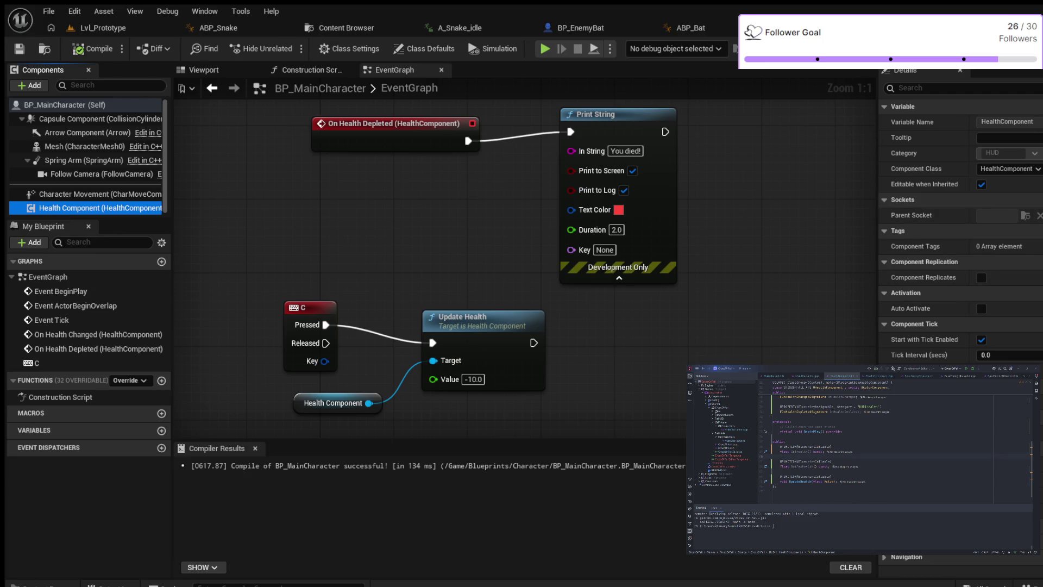
click(923, 277)
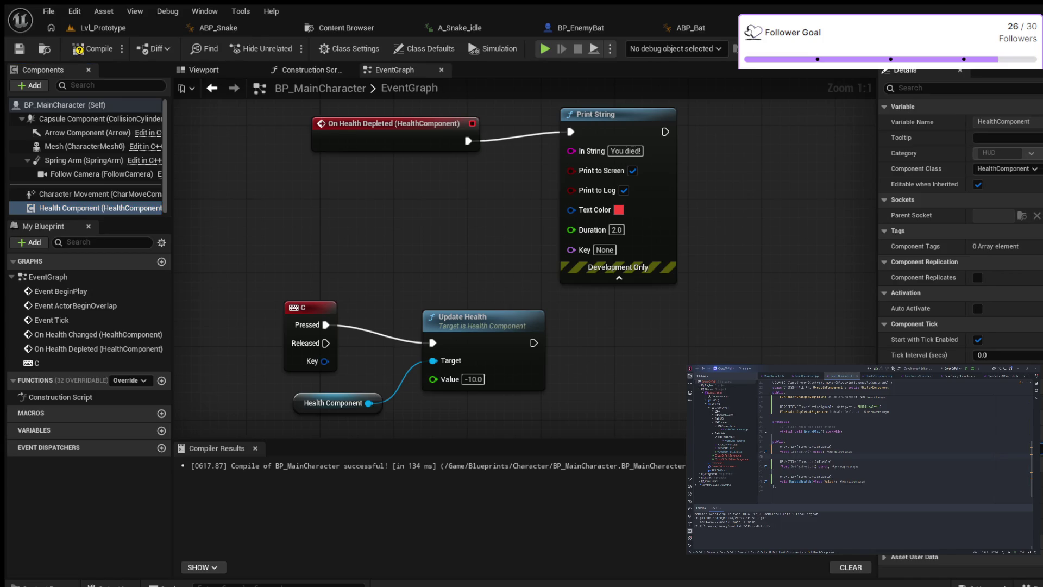
click(93, 48)
- Switch to Lvl_Prototype and start Play-in-Editor, restarting the session once to test the C key
click(102, 27)
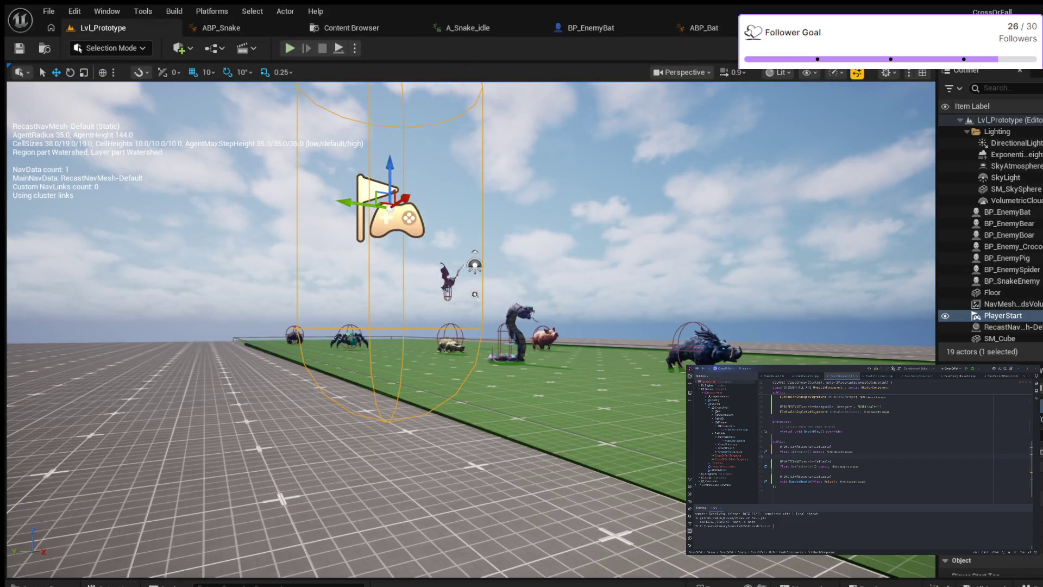
click(290, 48)
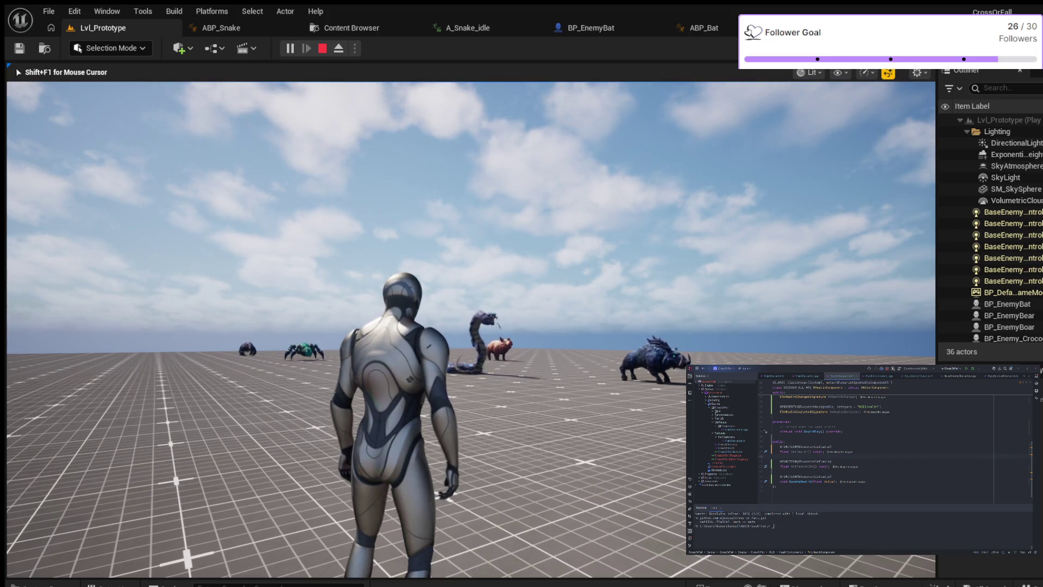
key(Escape)
click(290, 48)
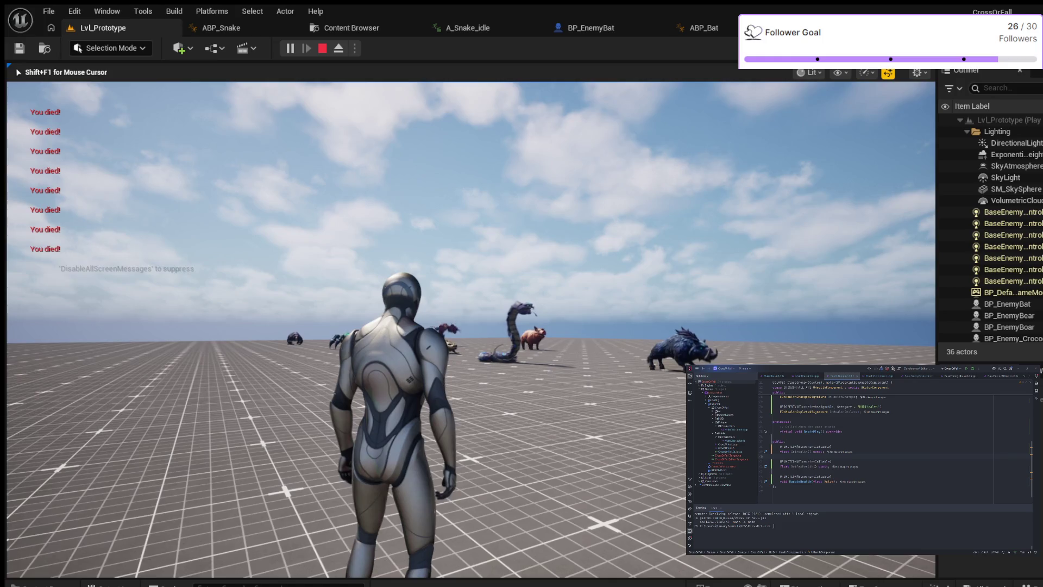
- Stop the Play-in-Editor session with Esc
key(Escape)
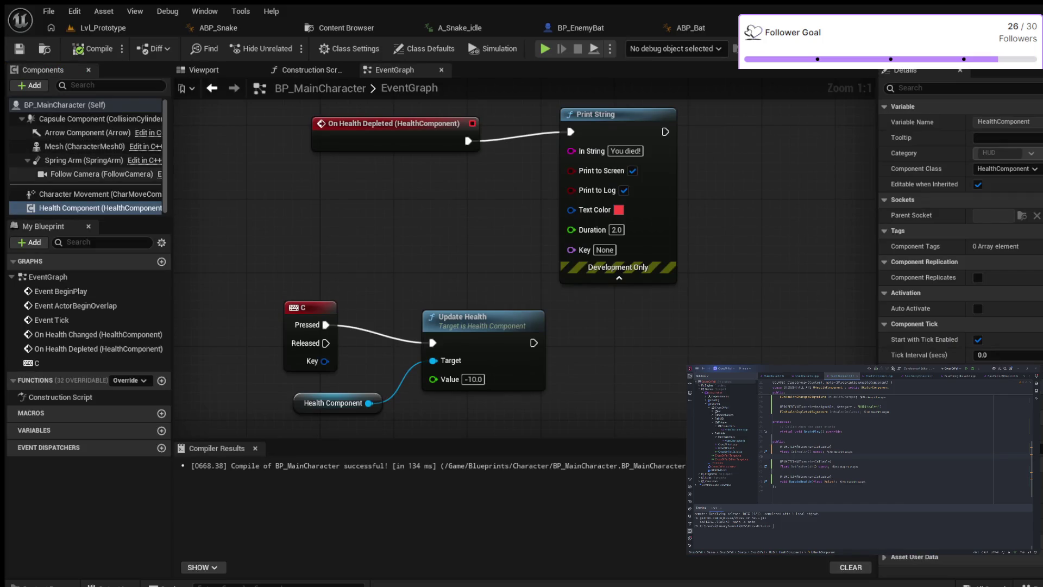
- Filter the Mesh (CharacterMesh0) details by 'collision' to check its Collision Presets, then clear the filter
click(81, 146)
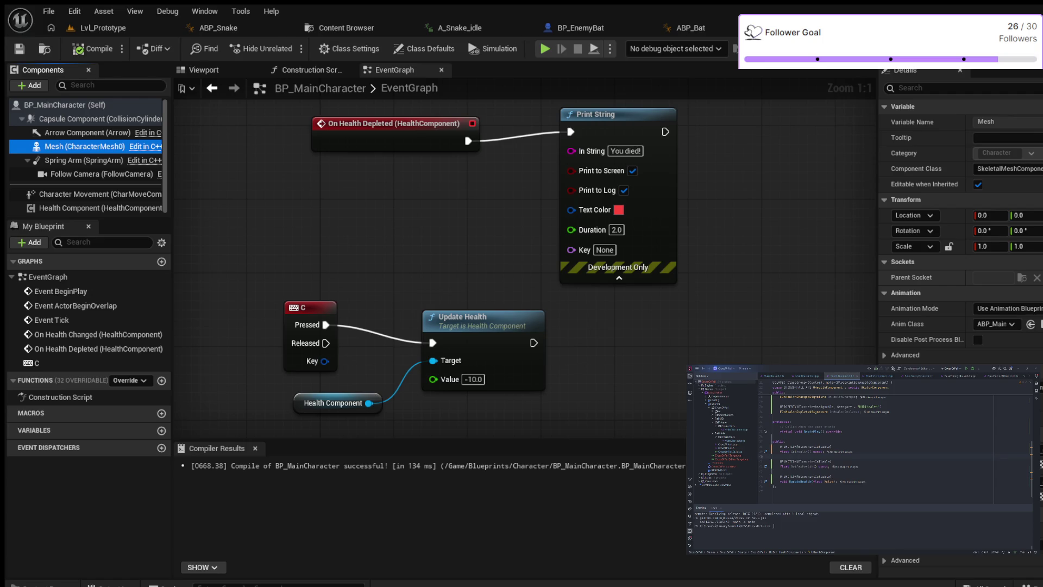
click(899, 88)
text(collision)
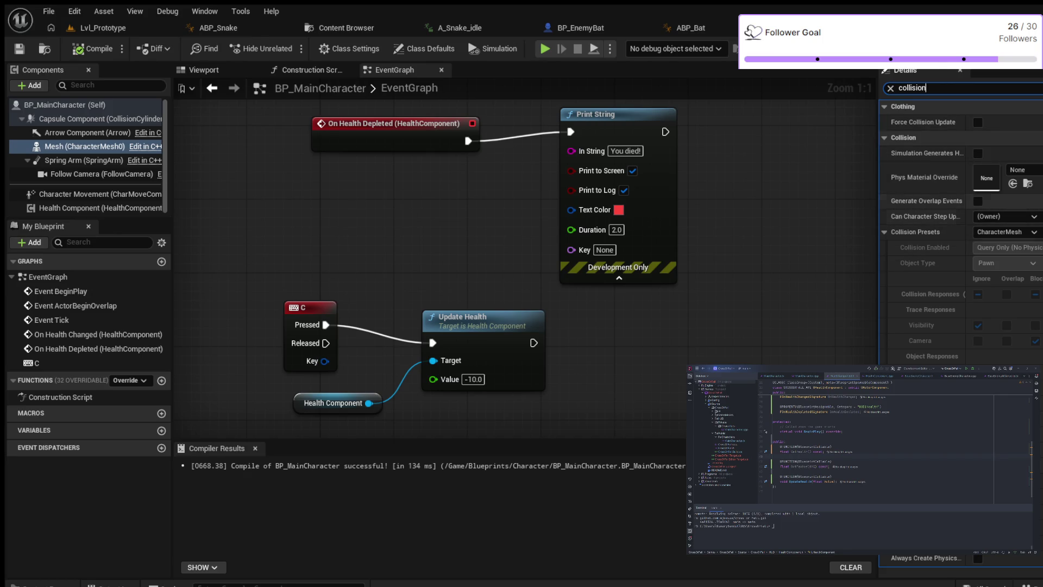
scroll(923, 217, down, 5)
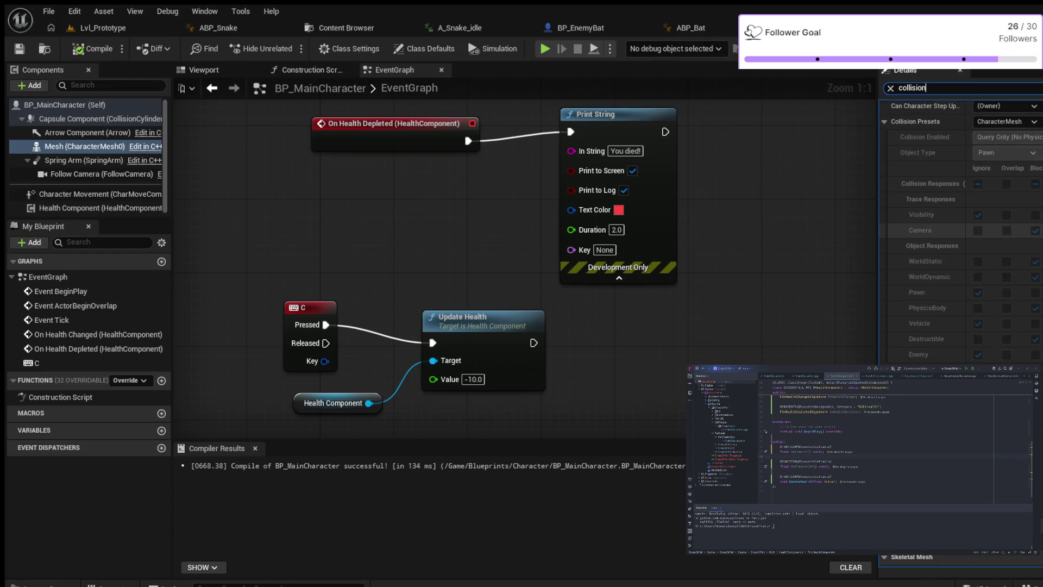
key(Escape)
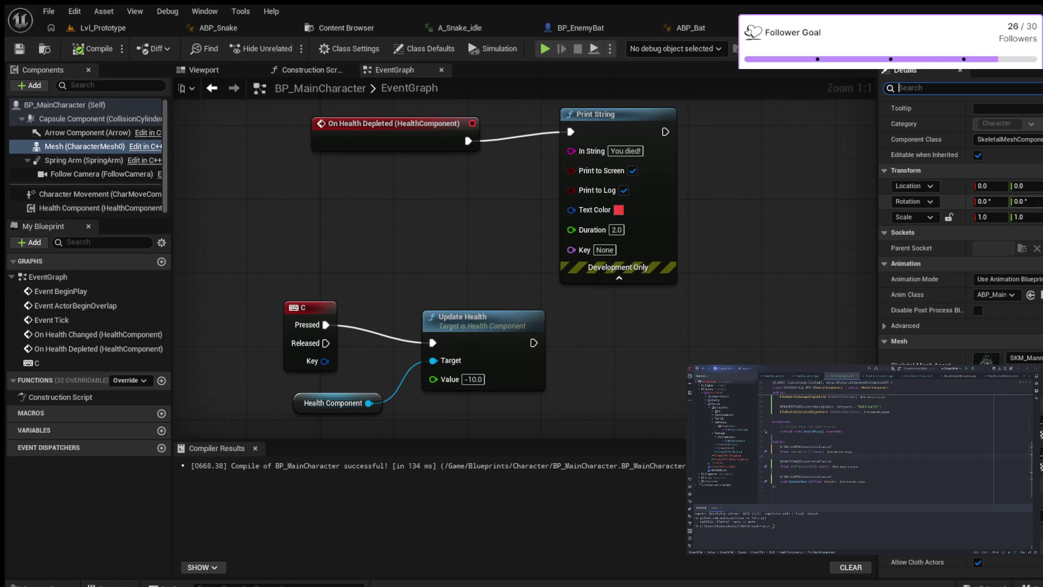
- Browse the Mesh details through Materials, Clothing and Physics, then filter for 'collison pr'
scroll(923, 249, down, 4)
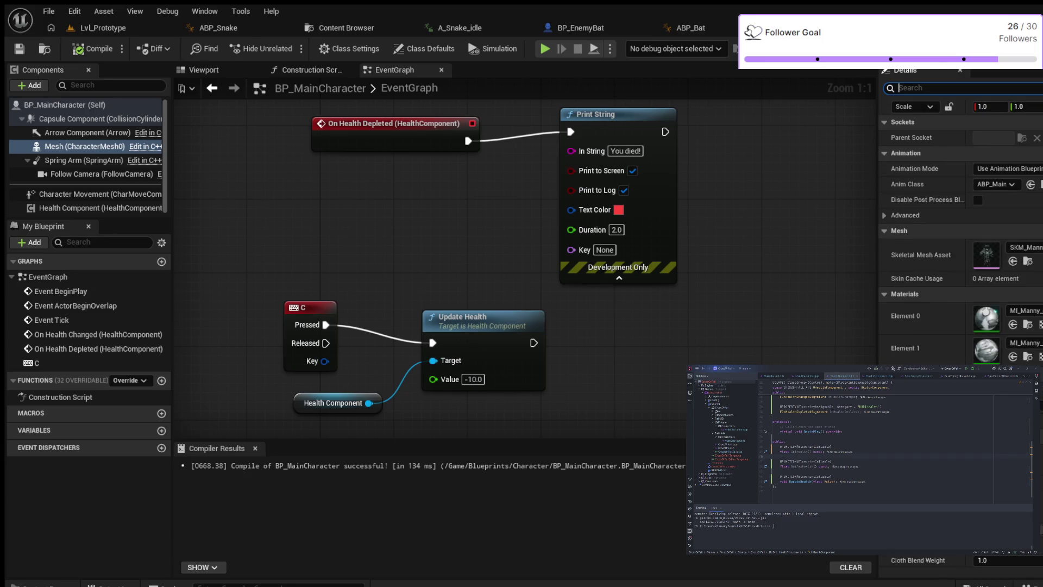
scroll(958, 244, down, 3)
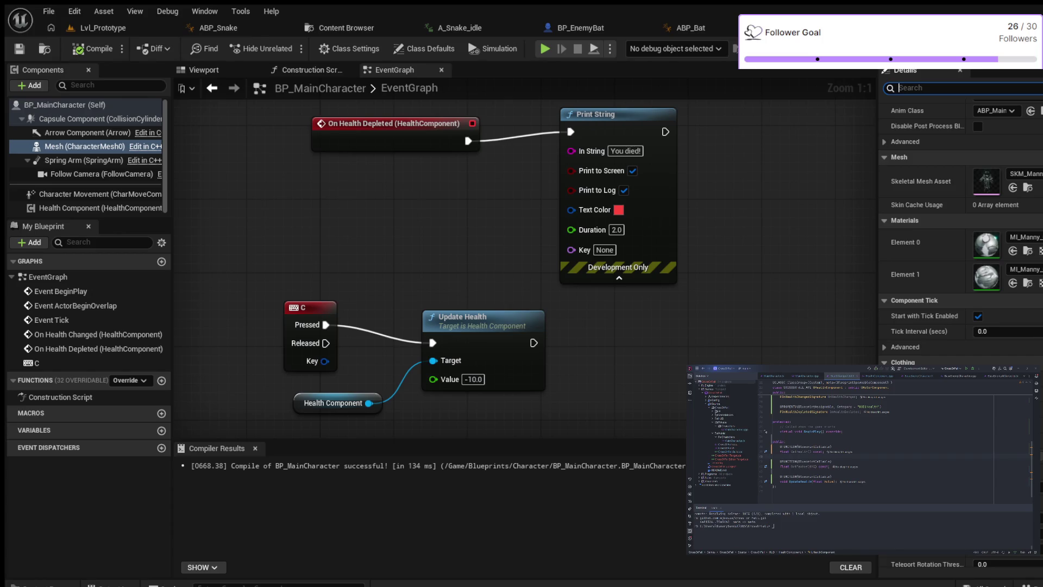
scroll(958, 245, down, 1)
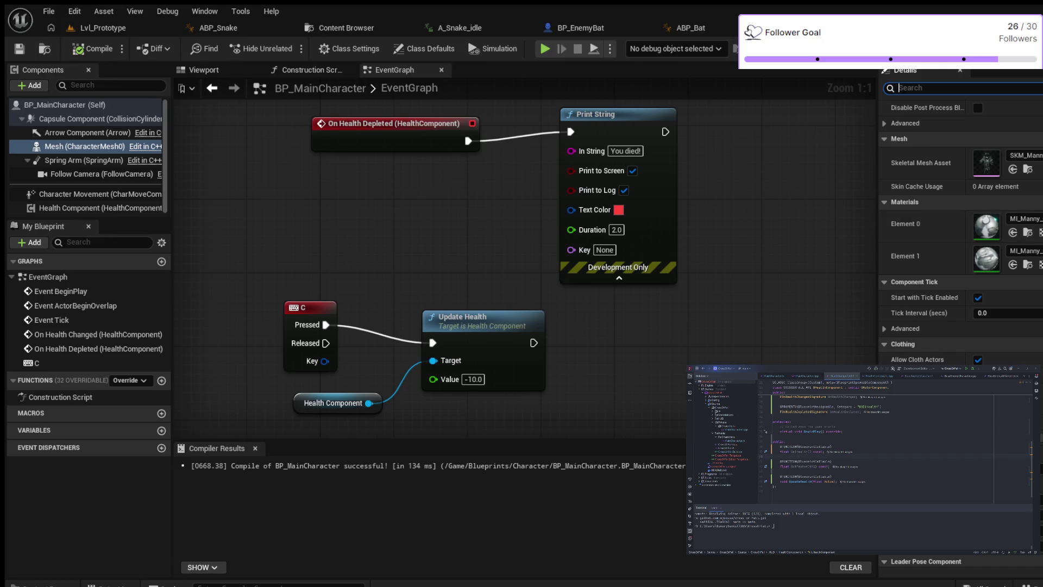
scroll(959, 244, down, 1)
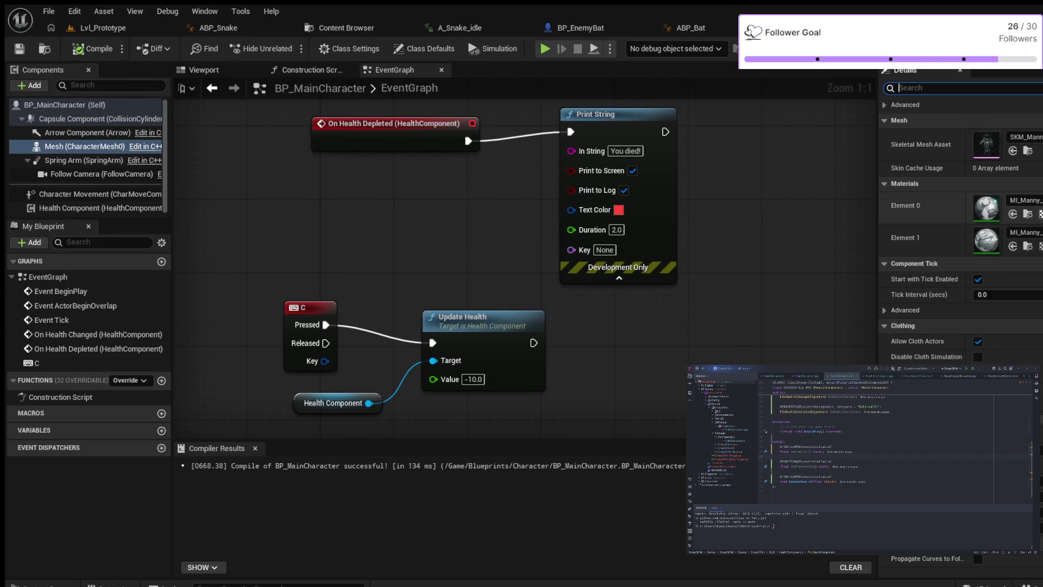
scroll(958, 244, down, 10)
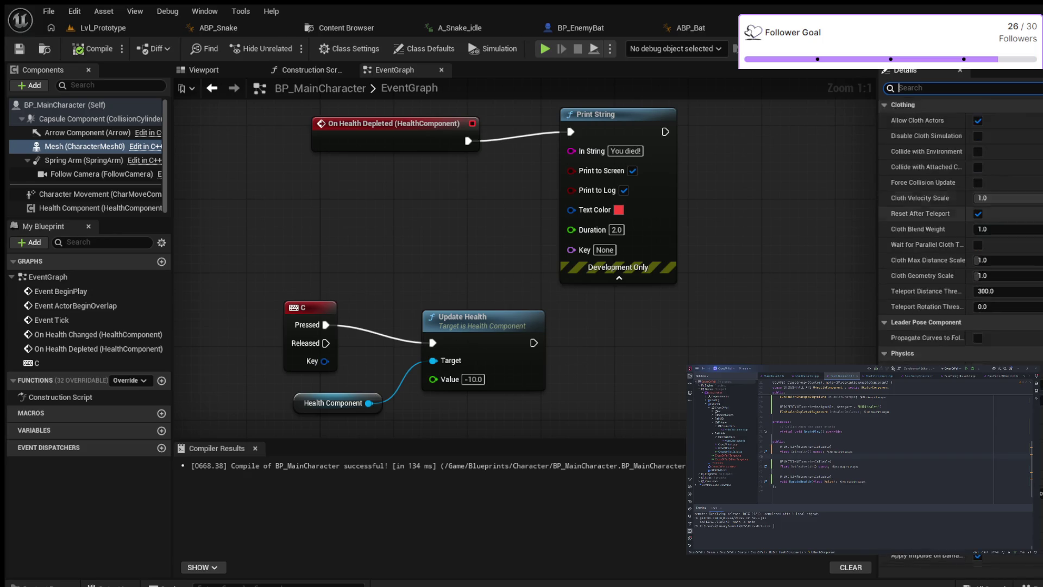
scroll(959, 245, down, 1)
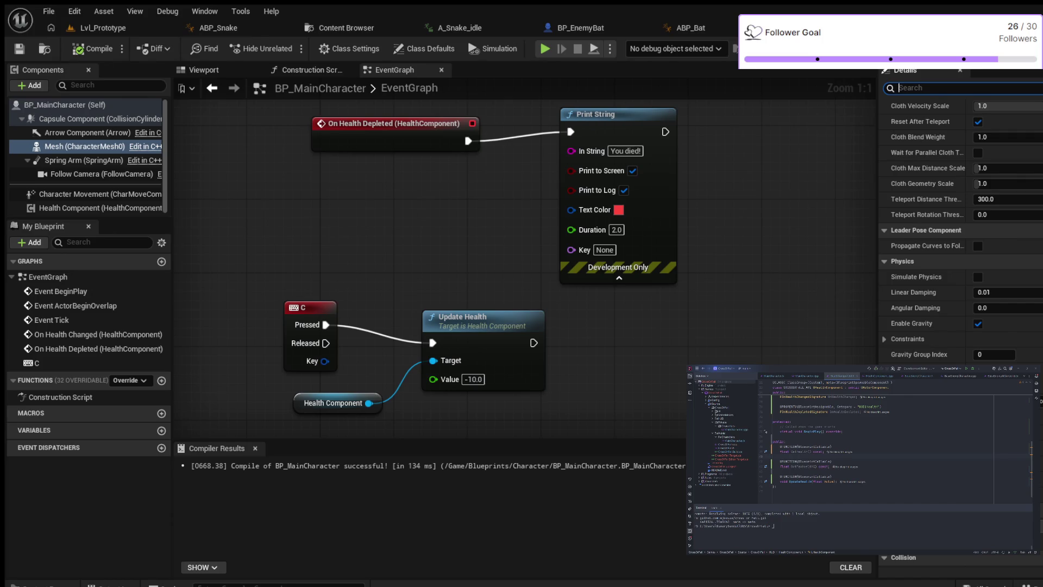
text(co)
text(llison pr)
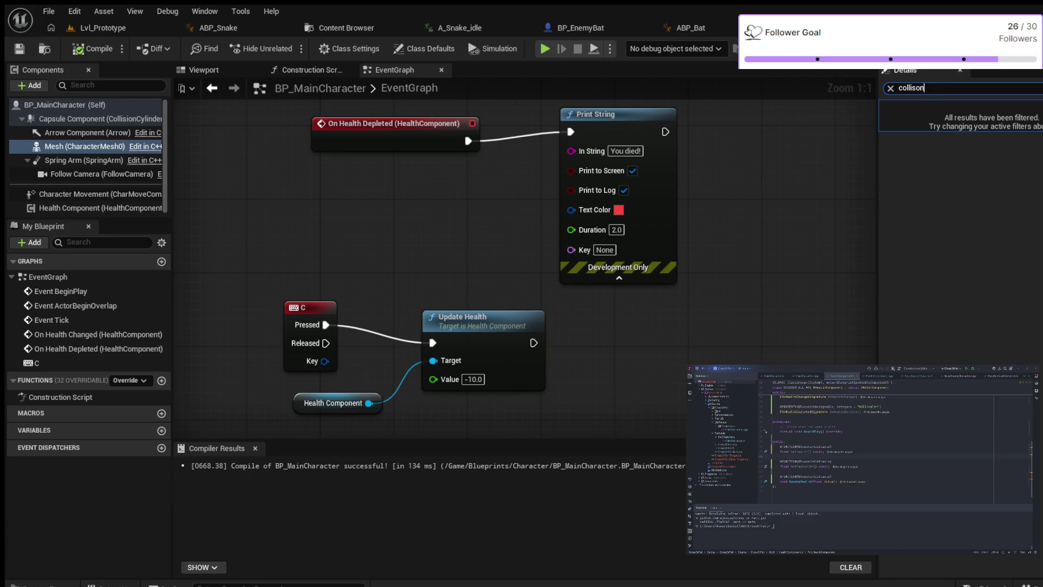
- Fix the mistyped property filter and switch back to the Lvl_Prototype level
key(BackSpace)
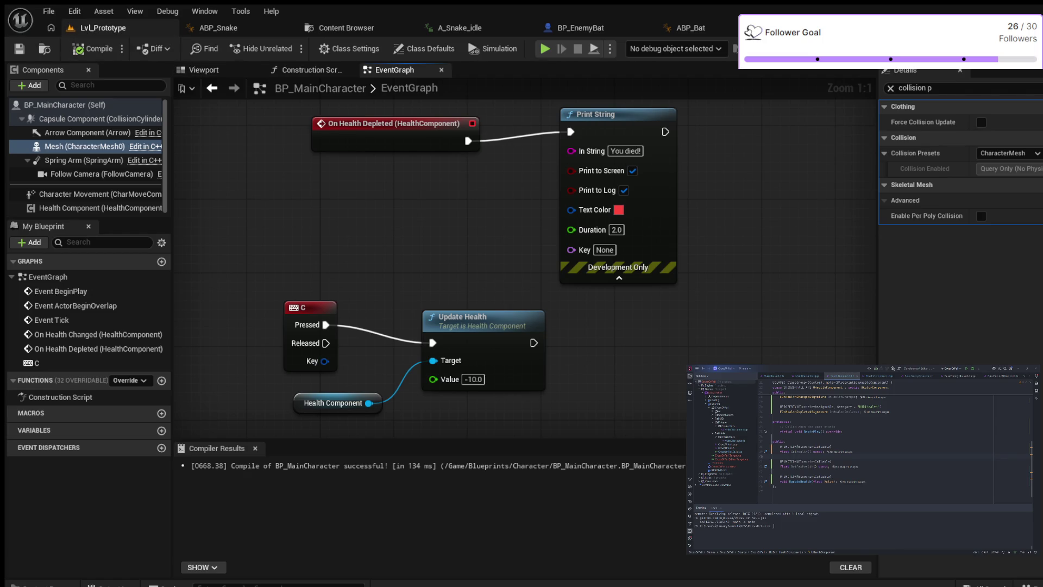
click(103, 28)
- Centre the Lvl_Prototype viewport on the PlayerStart
key(f)
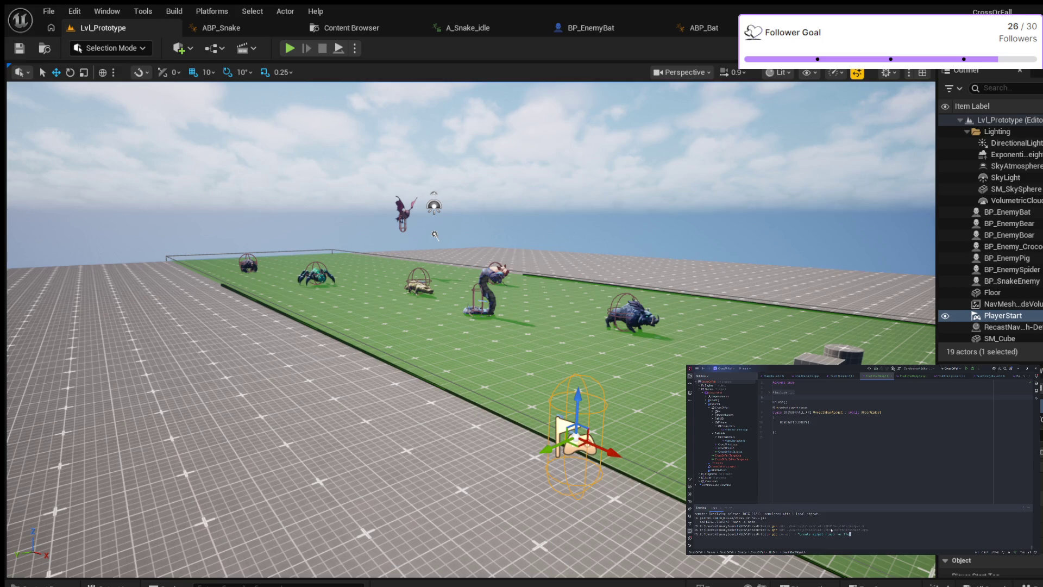
text(th bar)
key(Return)
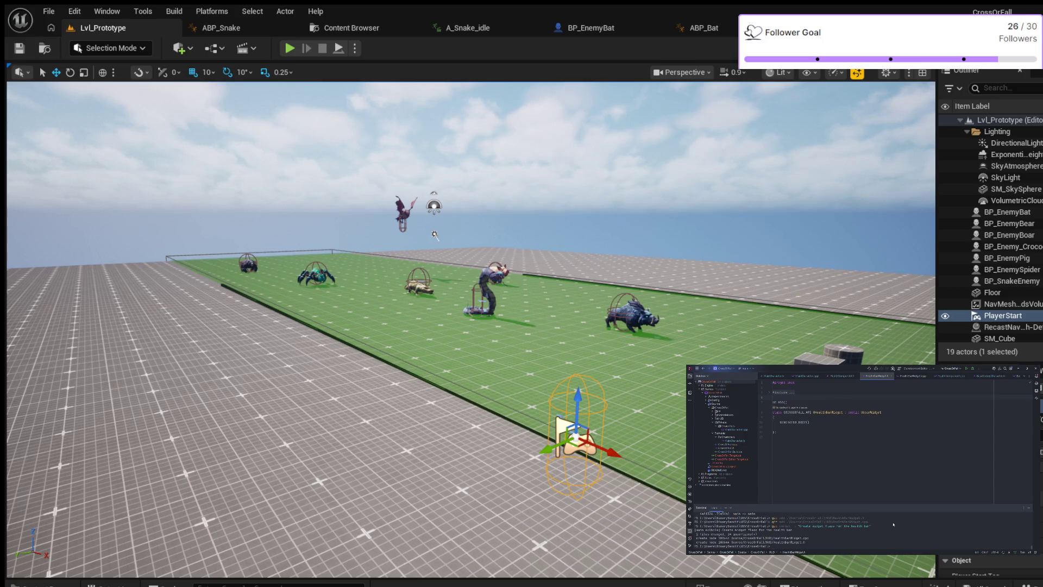
text(git push)
key(Return)
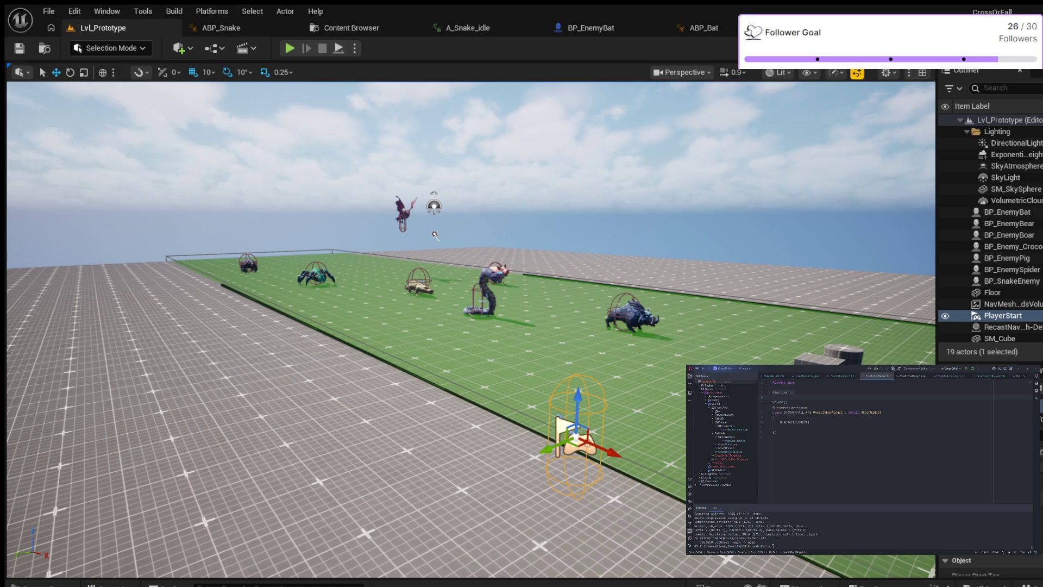
click(852, 455)
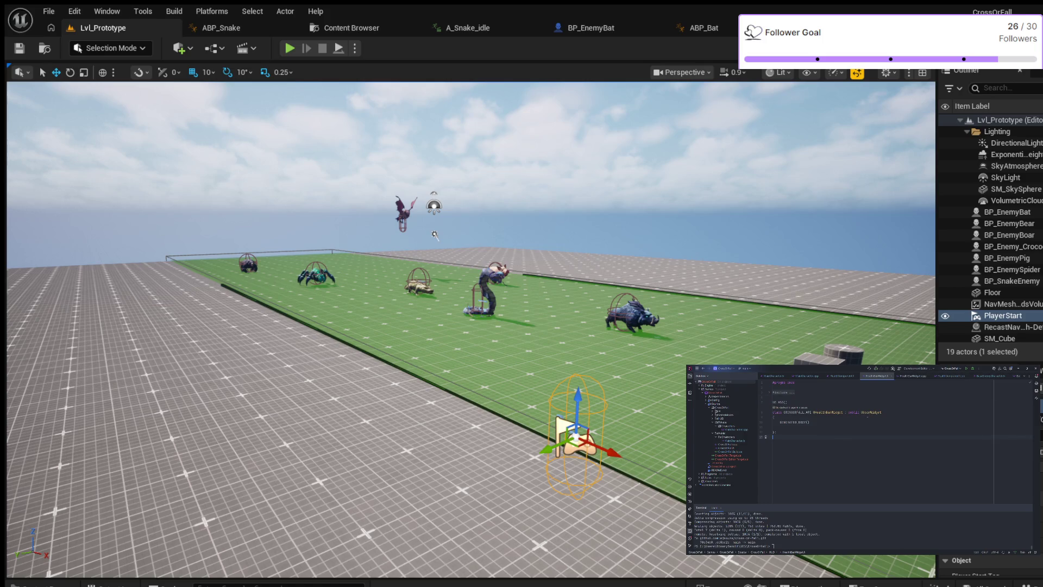
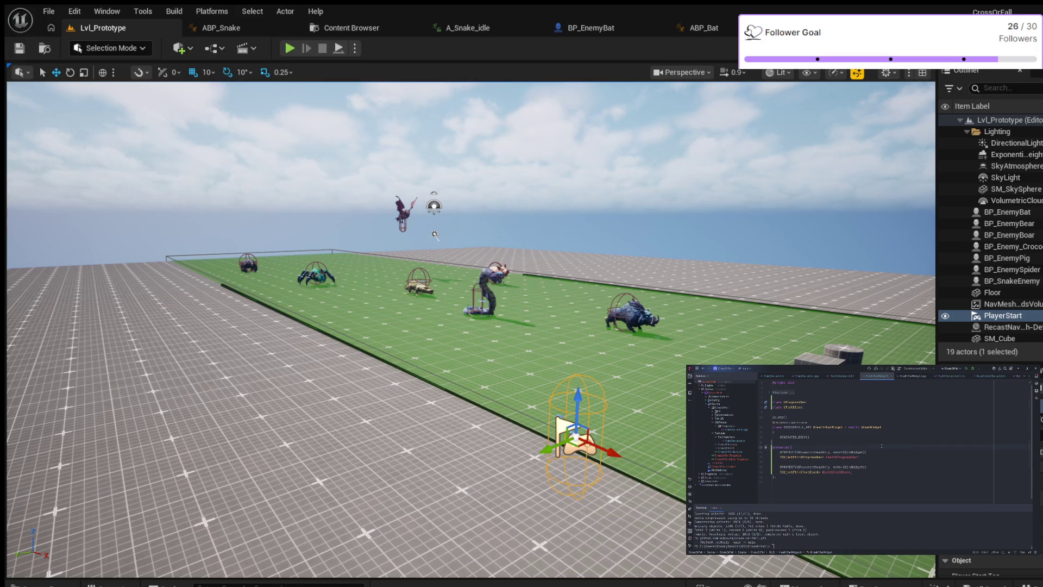
- Review HealthComponent.h, HealthBarWidget.h and HealthBarWidget.cpp in Rider, then bring up Unreal's Content Browser
click(841, 376)
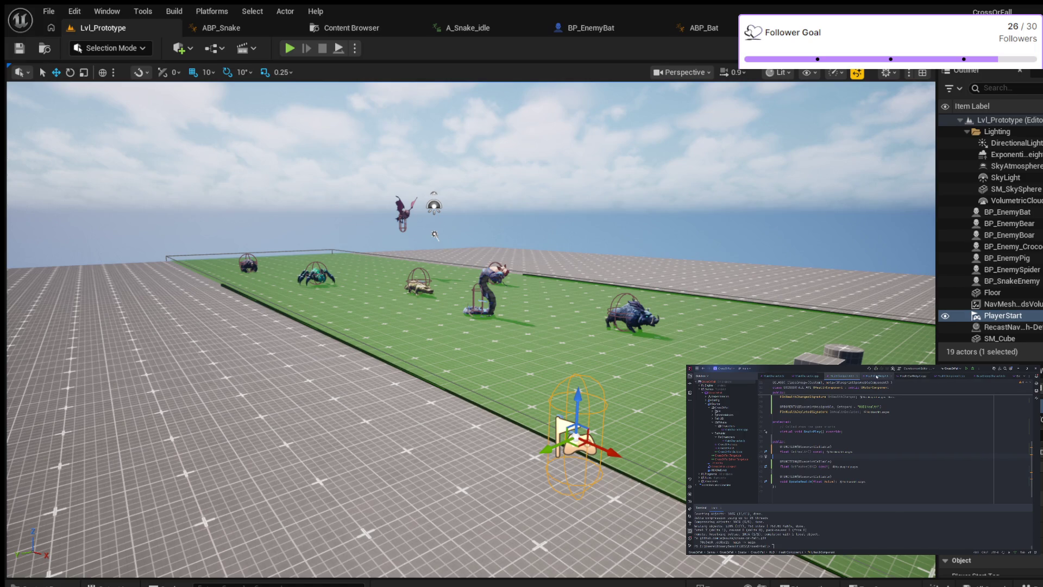
click(877, 375)
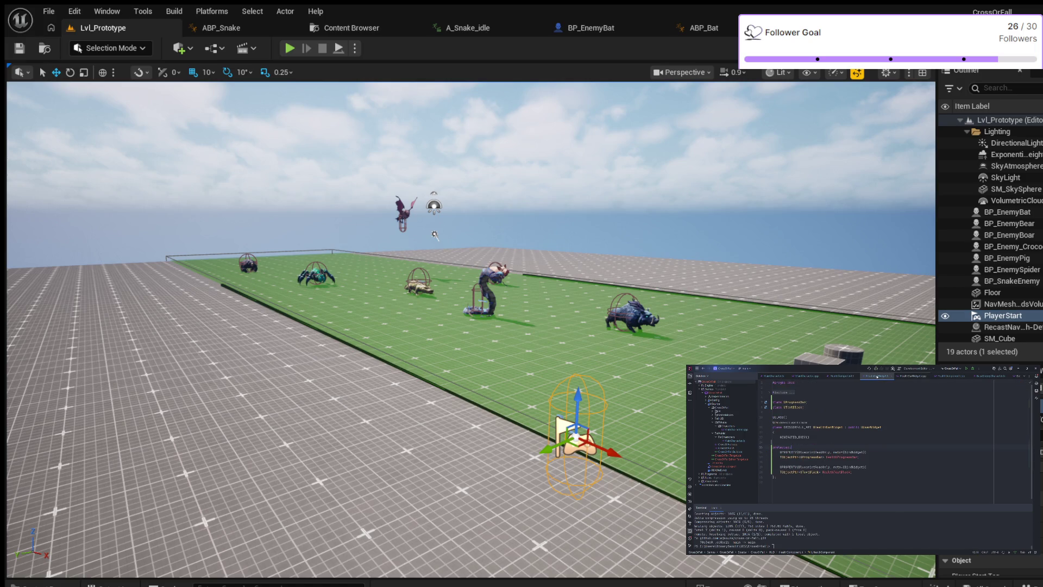
click(912, 376)
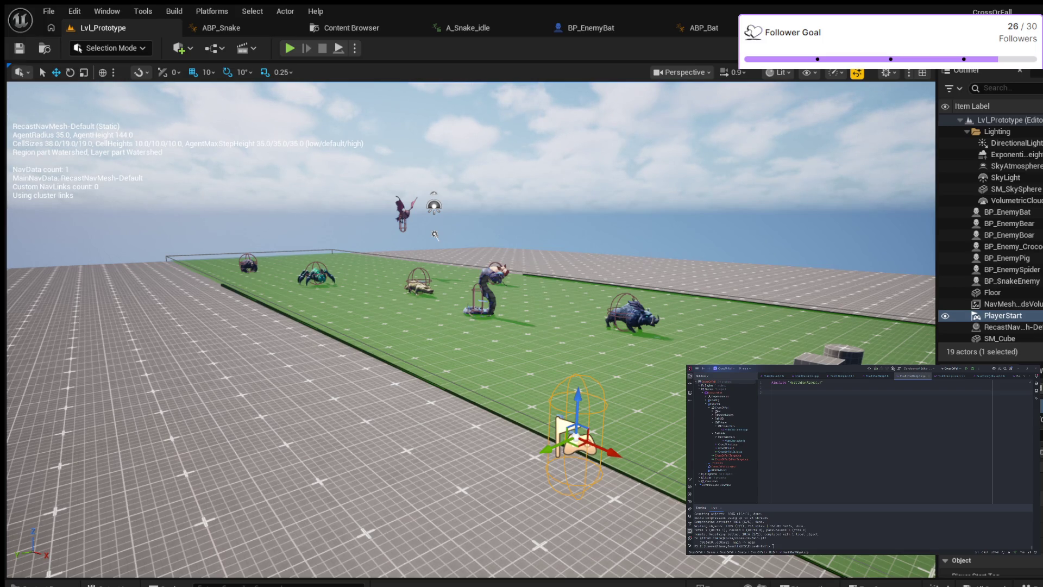
key(ctrl+space)
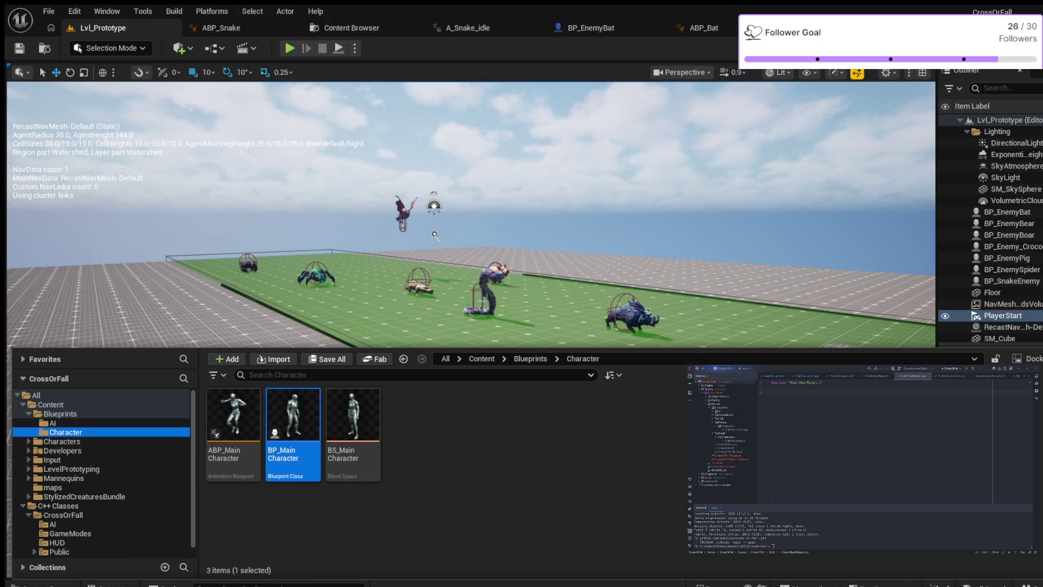
- Create a HUD folder under Blueprints and browse to C++ Classes/CrossOrFall/HUD
click(60, 414)
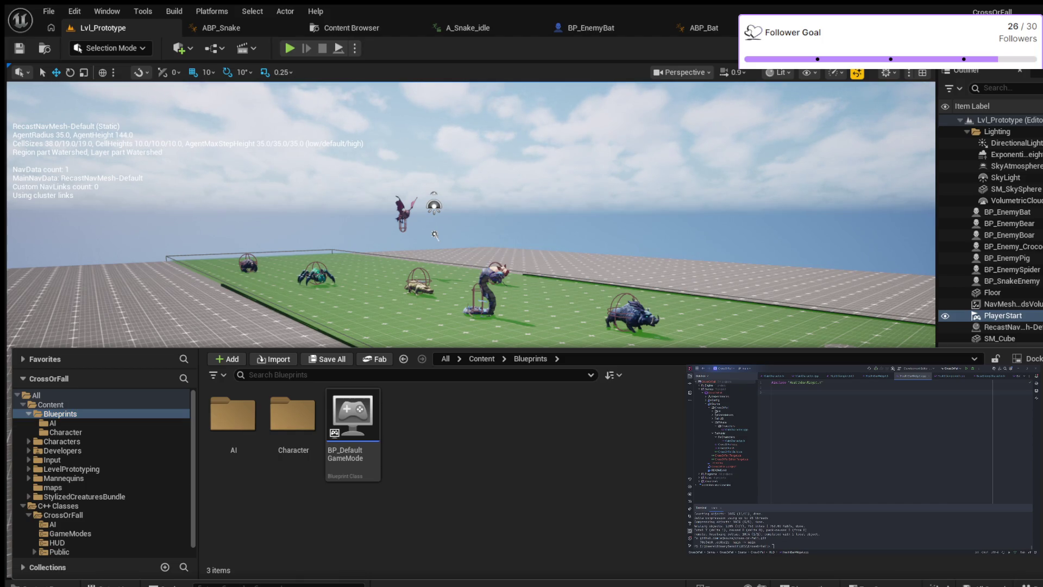
key(ctrl+shift+n)
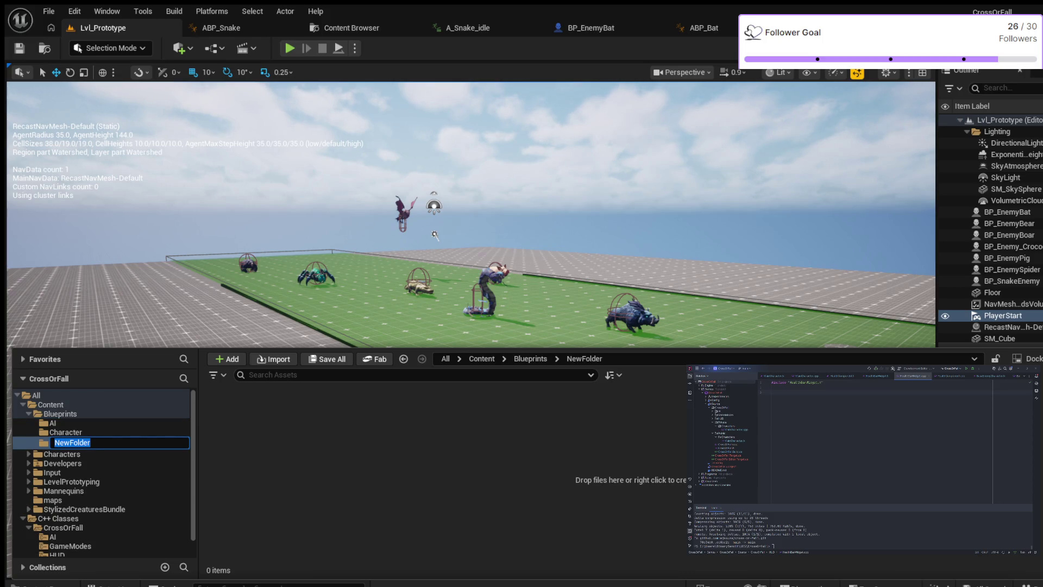
text(HUD)
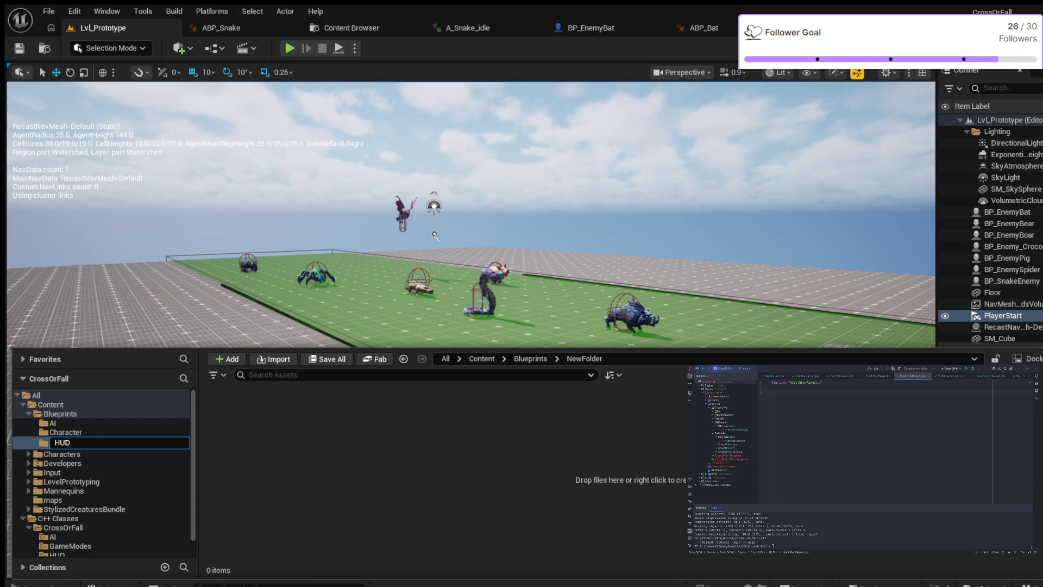
key(Return)
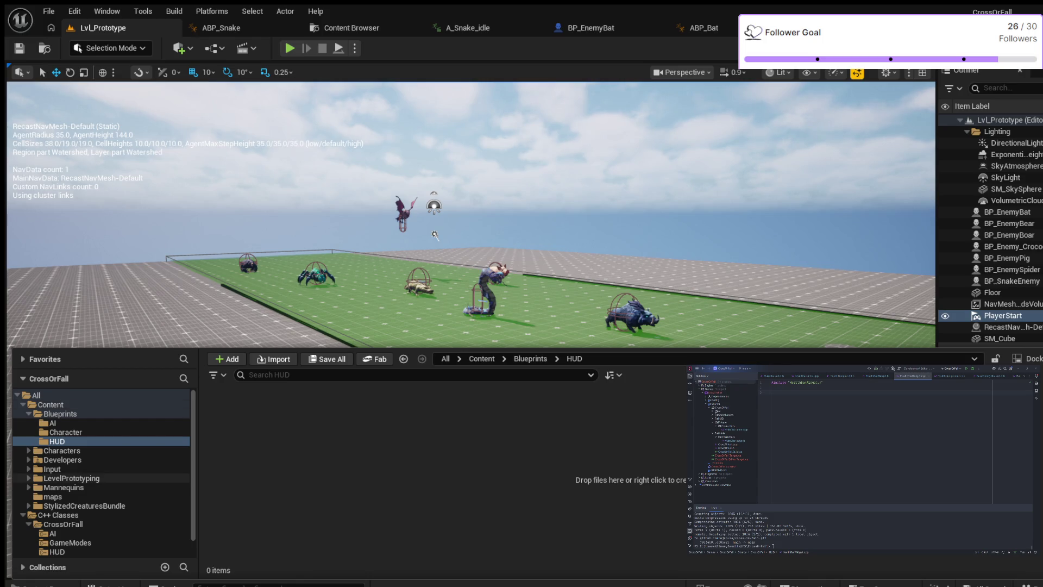
scroll(109, 524, down, 1)
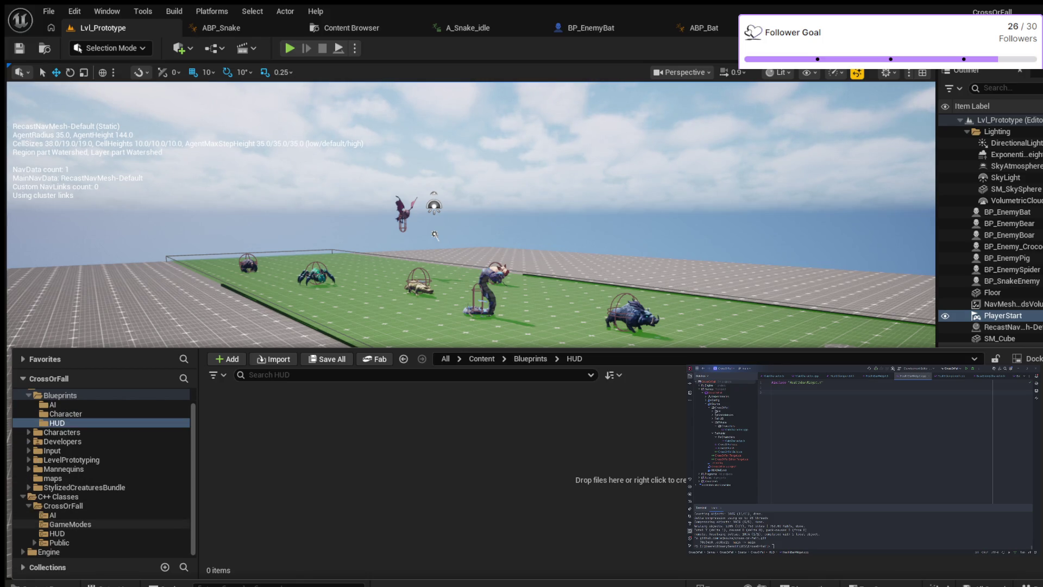
click(57, 533)
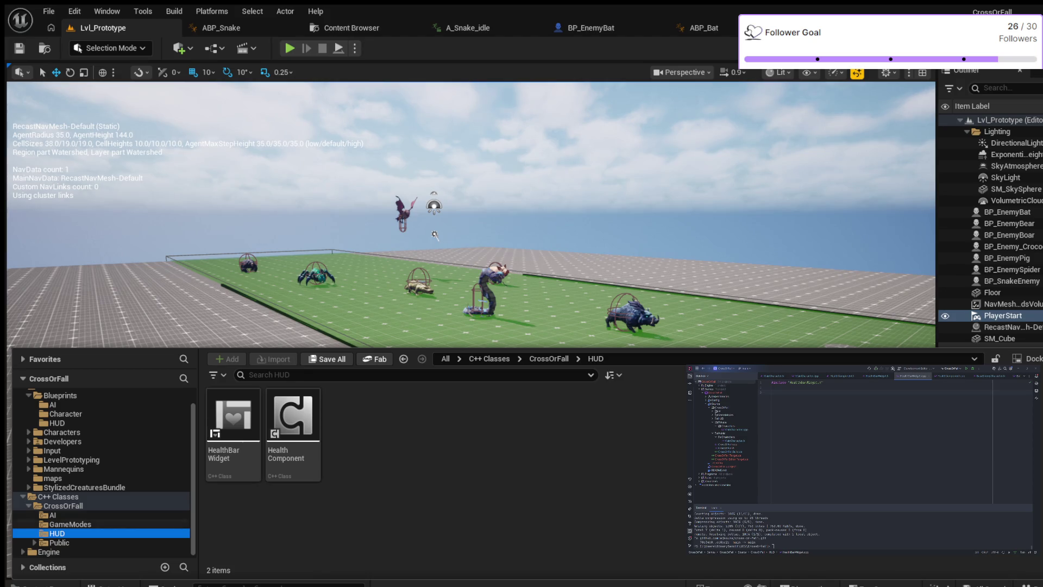
- Select the HealthBarWidget C++ class and create WBP_ProgressBar from it in Blueprints/HUD
click(233, 429)
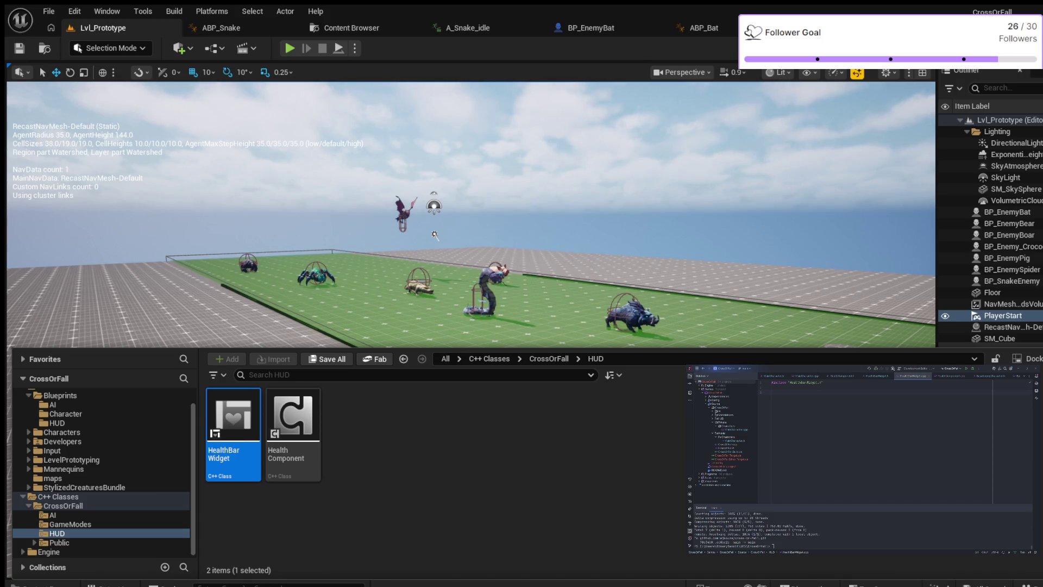
key(ctrl+space)
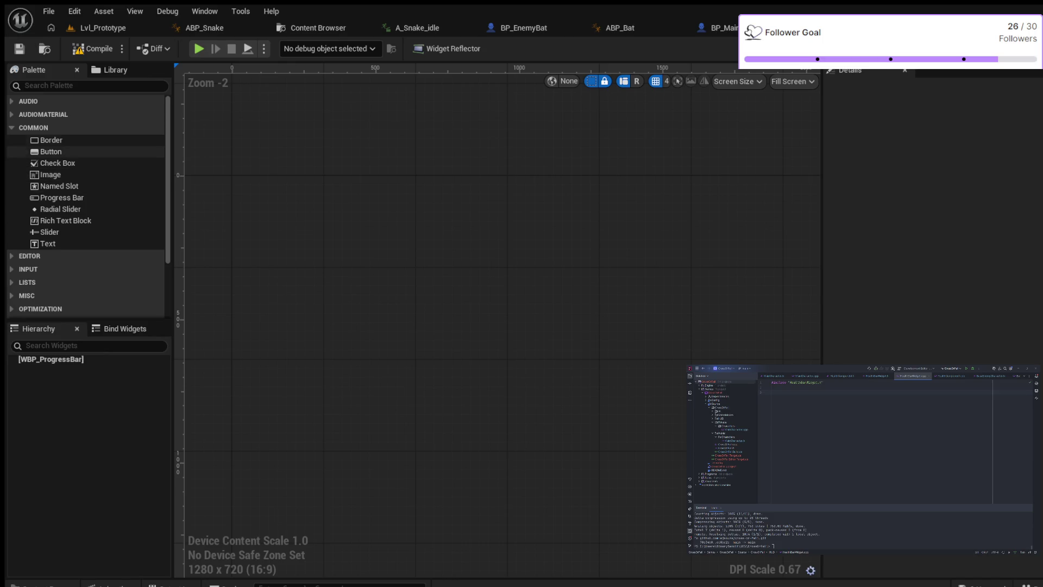
- Compile WBP_ProgressBar to reveal the missing bindings, then add a Canvas Panel as its root
click(93, 49)
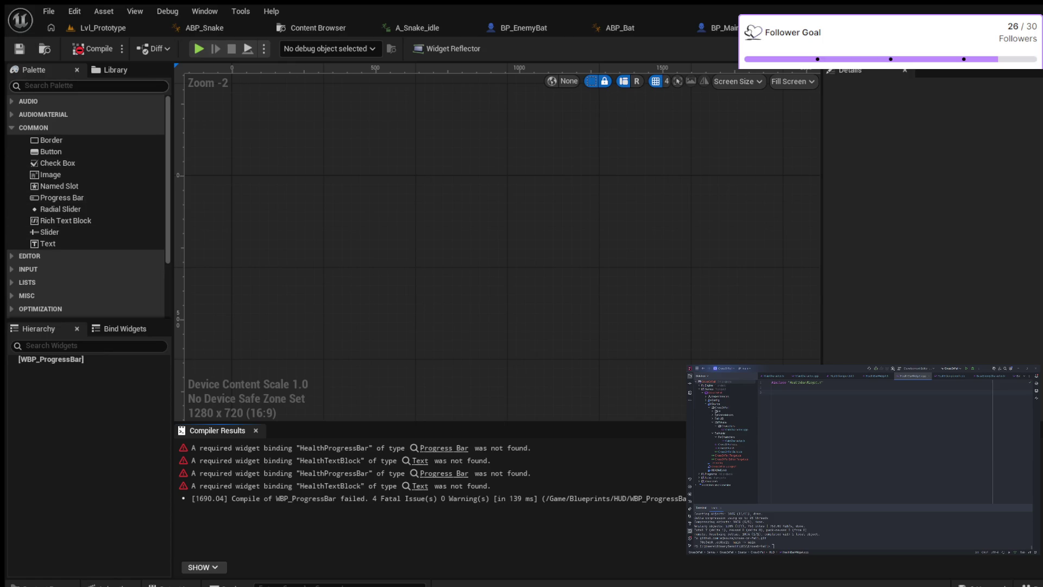
text(ca)
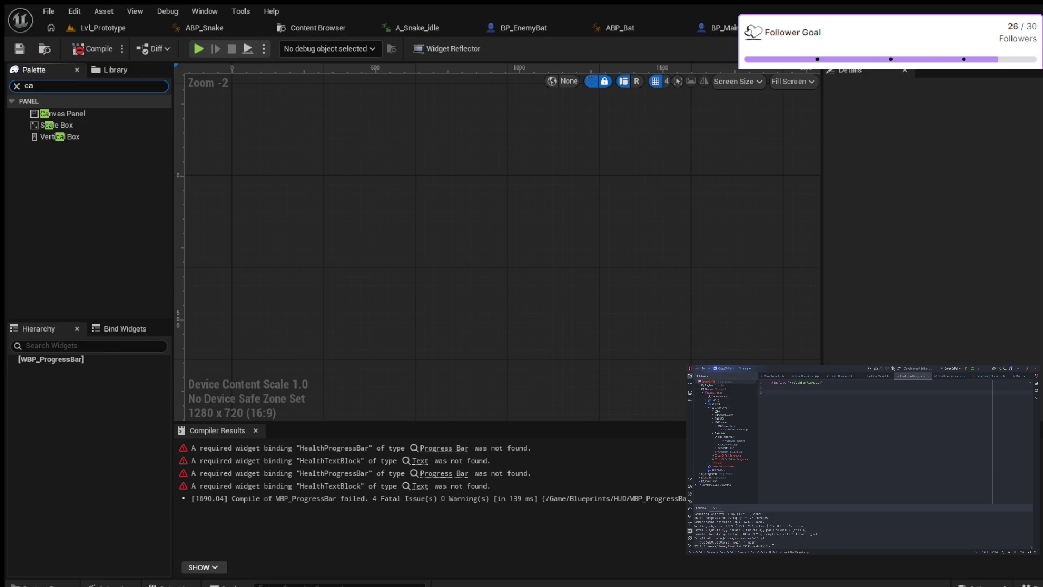
click(63, 114)
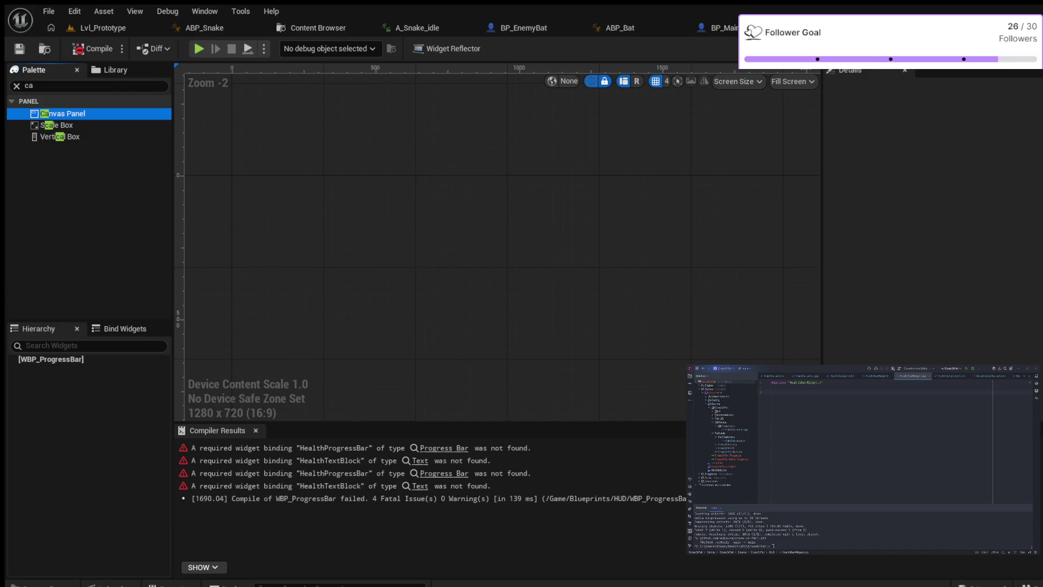
drag(63, 113, 472, 233)
scroll(574, 290, down, 3)
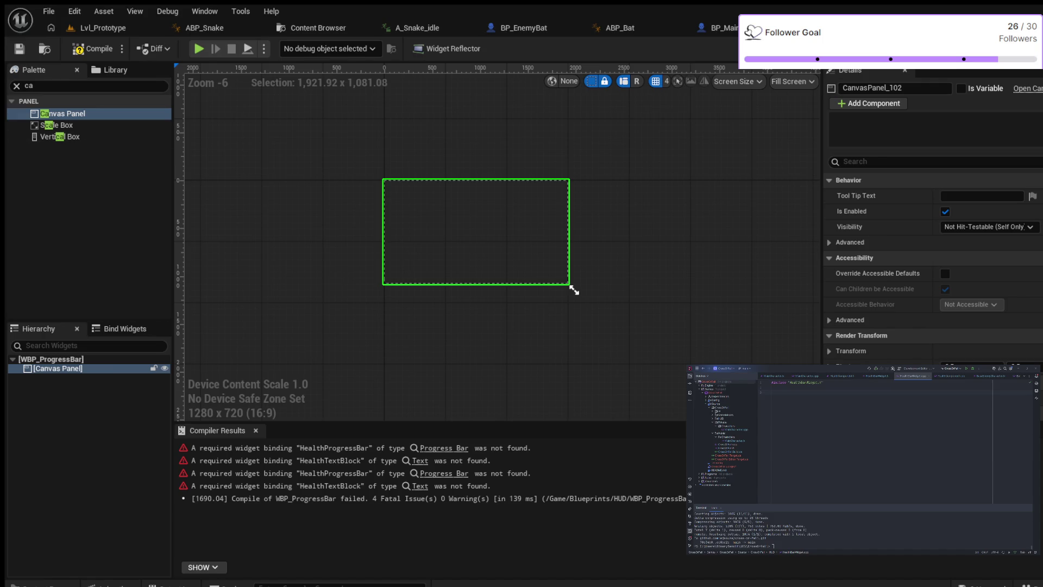
click(17, 85)
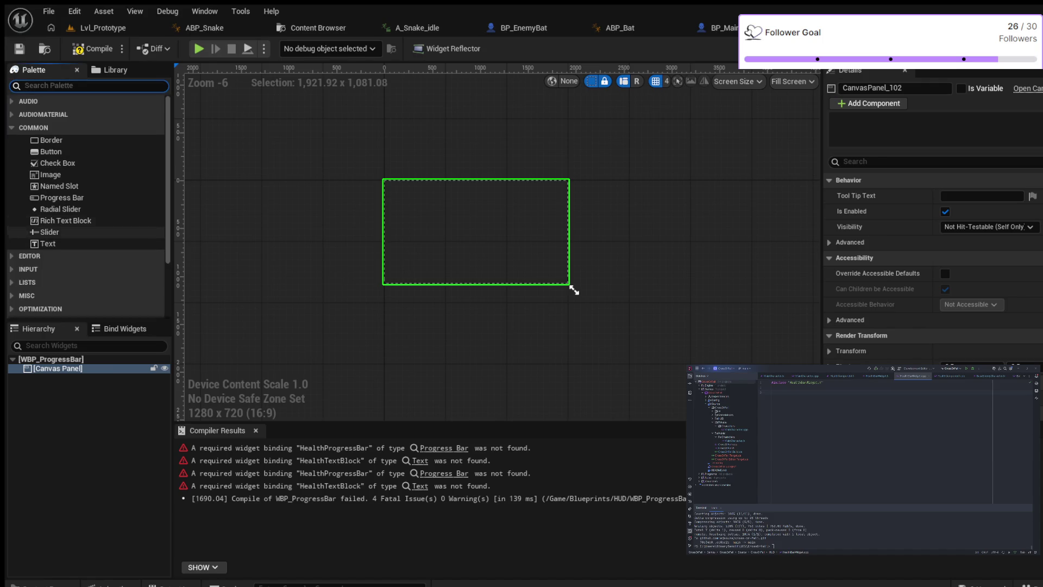
- Place a Progress Bar and a Rich Text Block inside the Canvas Panel
drag(60, 197, 55, 368)
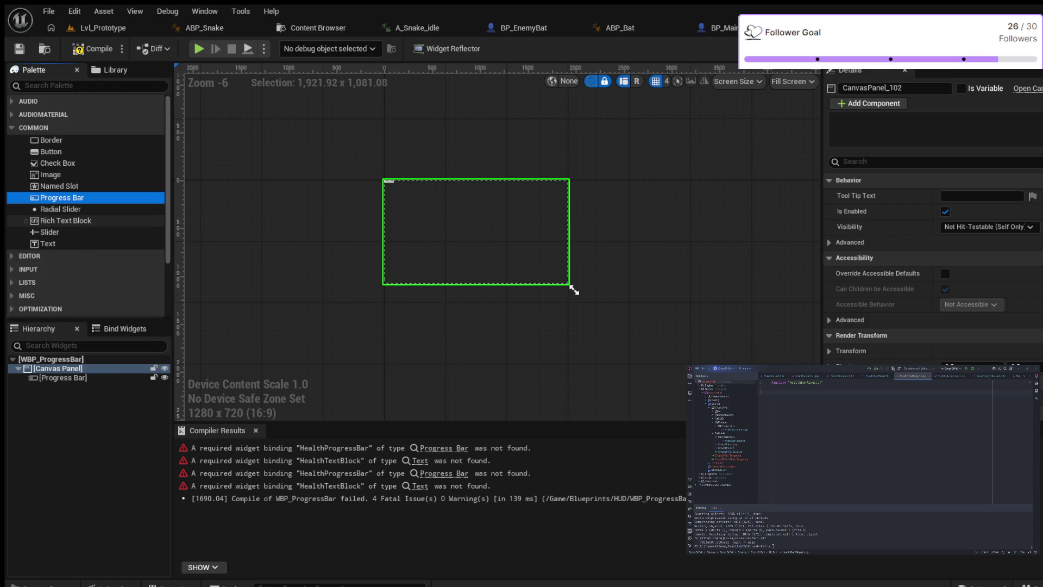
click(65, 220)
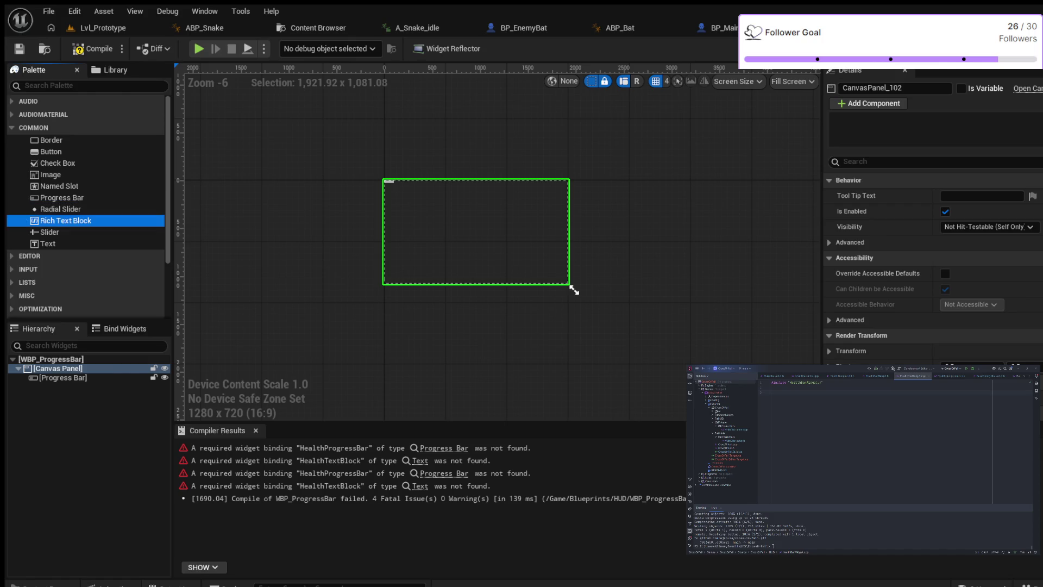
drag(57, 368, 57, 369)
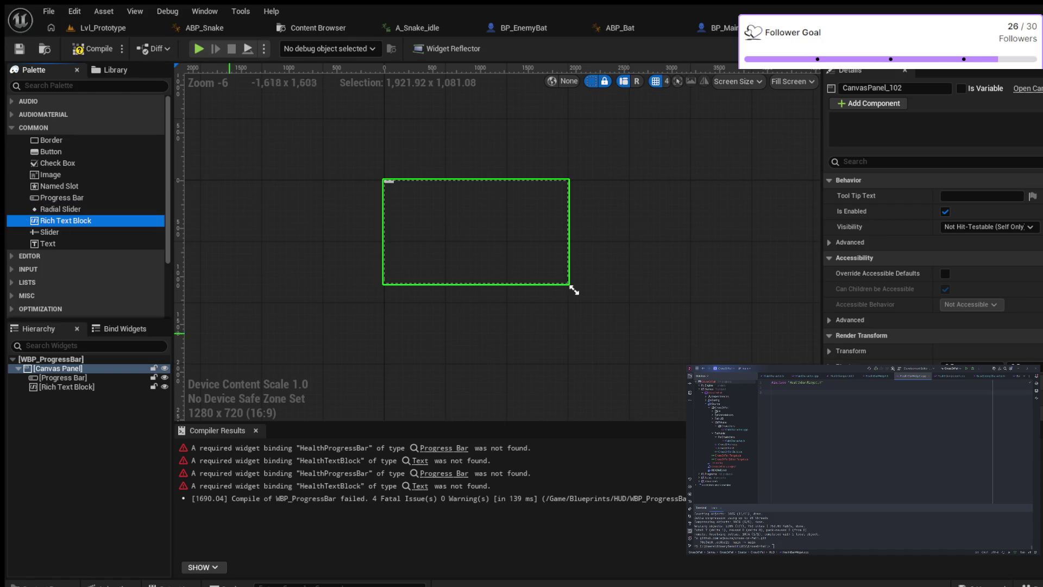
scroll(402, 179, up, 5)
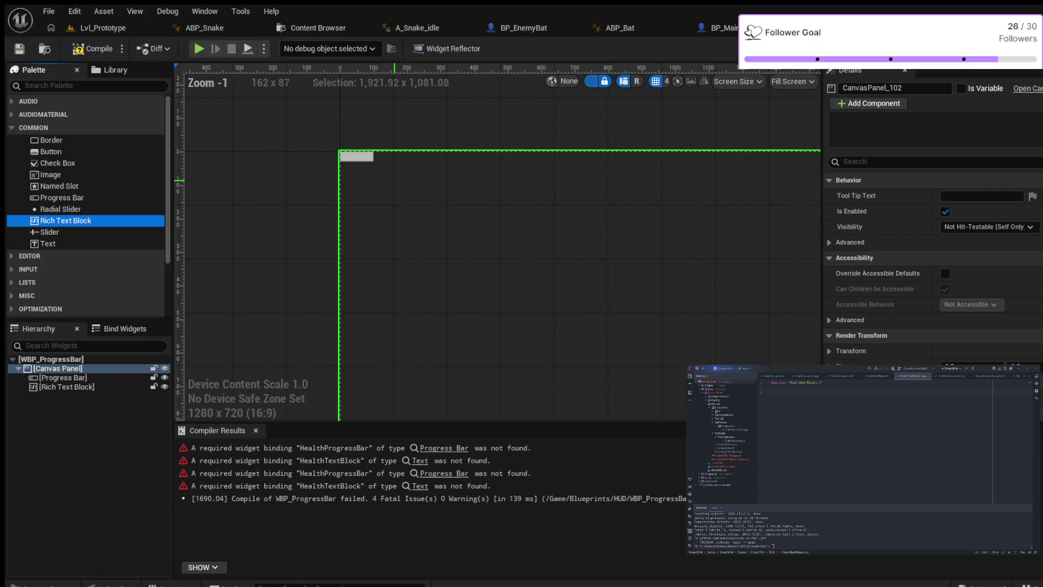
scroll(402, 178, down, 5)
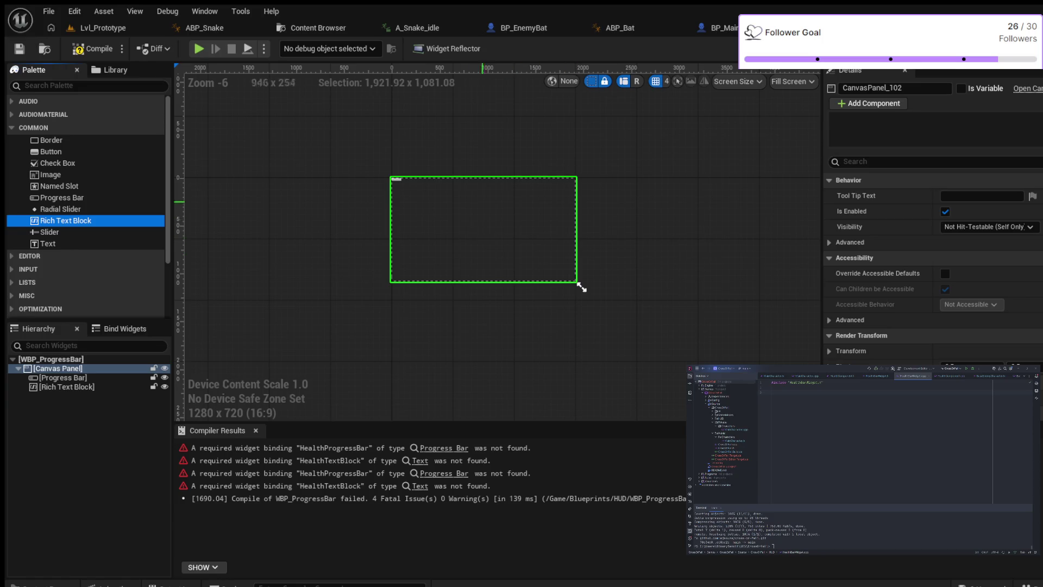
scroll(581, 287, up, 4)
scroll(579, 287, down, 4)
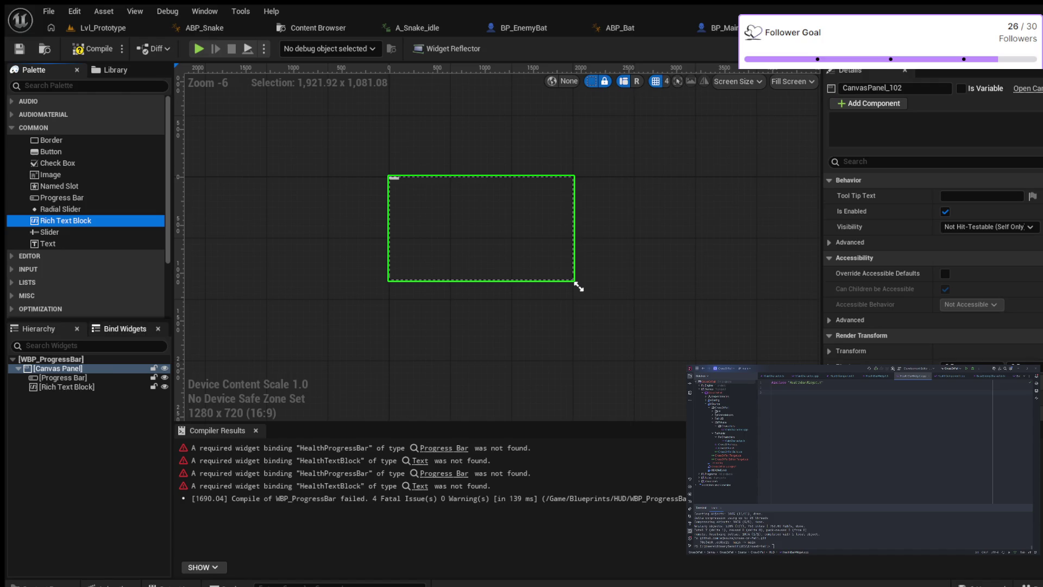
click(578, 286)
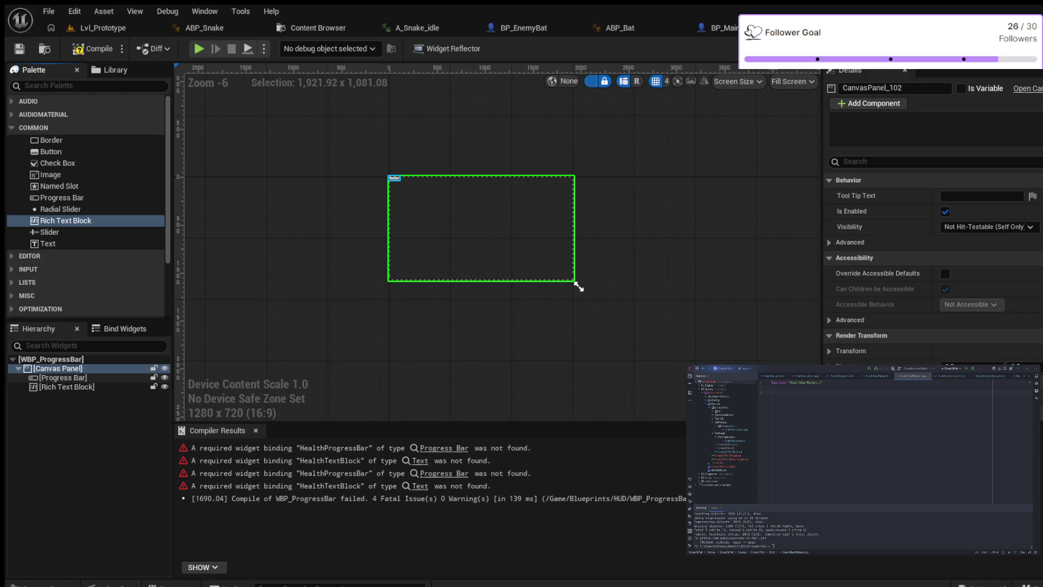
key(Down)
click(578, 287)
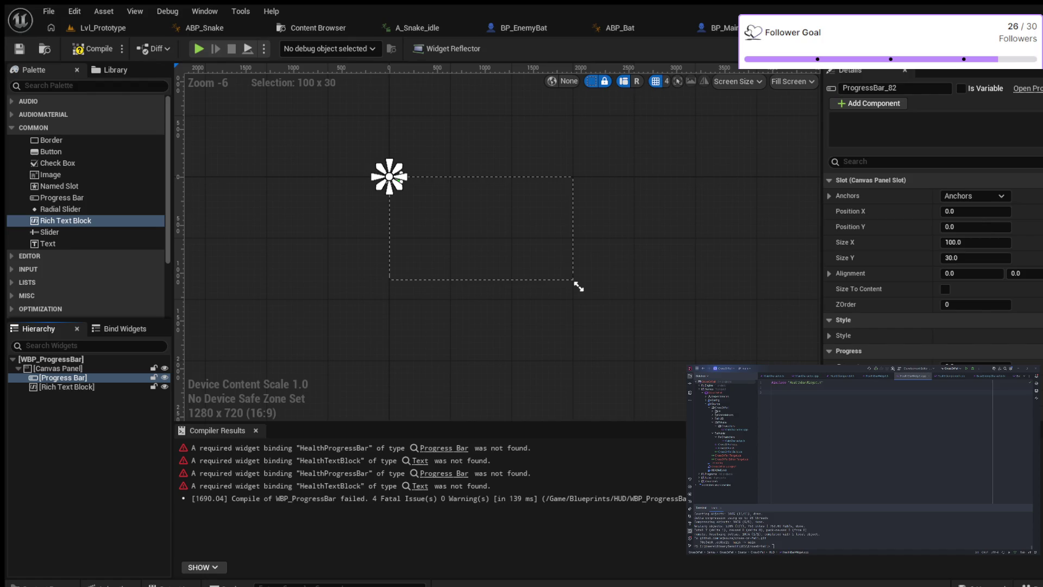
- Rename the Progress Bar widget to HealthProgressBar and select the Rich Text Block
key(F2)
key(Left)
key(Right)
key(Right)
key(Right)
key(Right)
key(Right)
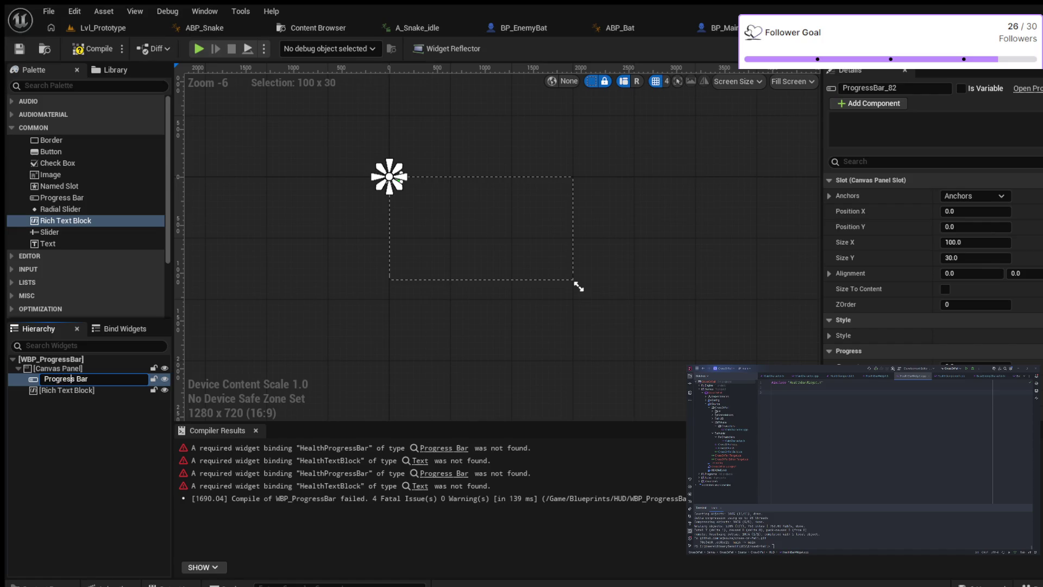
key(BackSpace)
text(He)
text(alth)
key(Return)
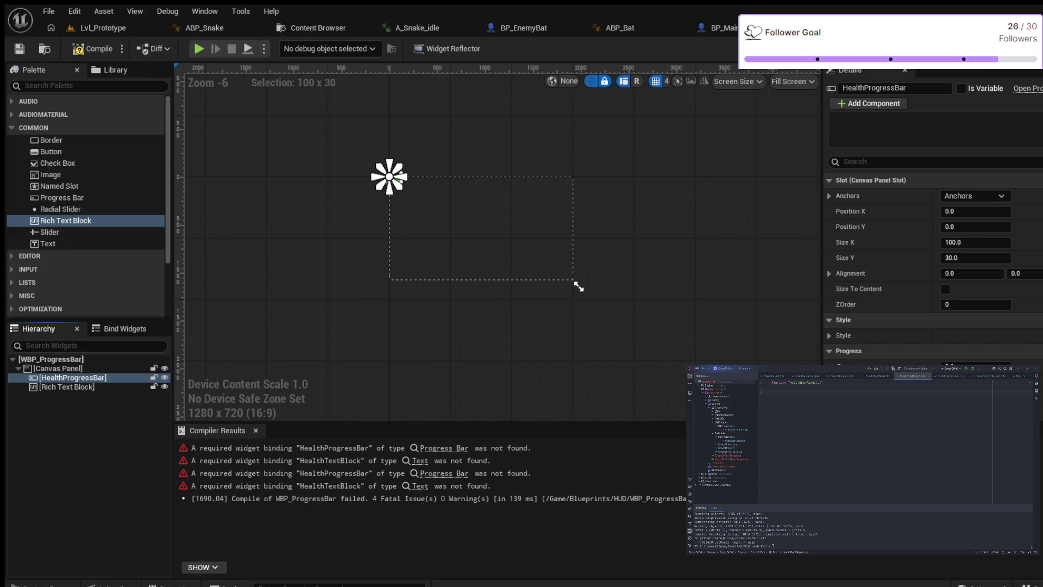
click(66, 387)
click(579, 287)
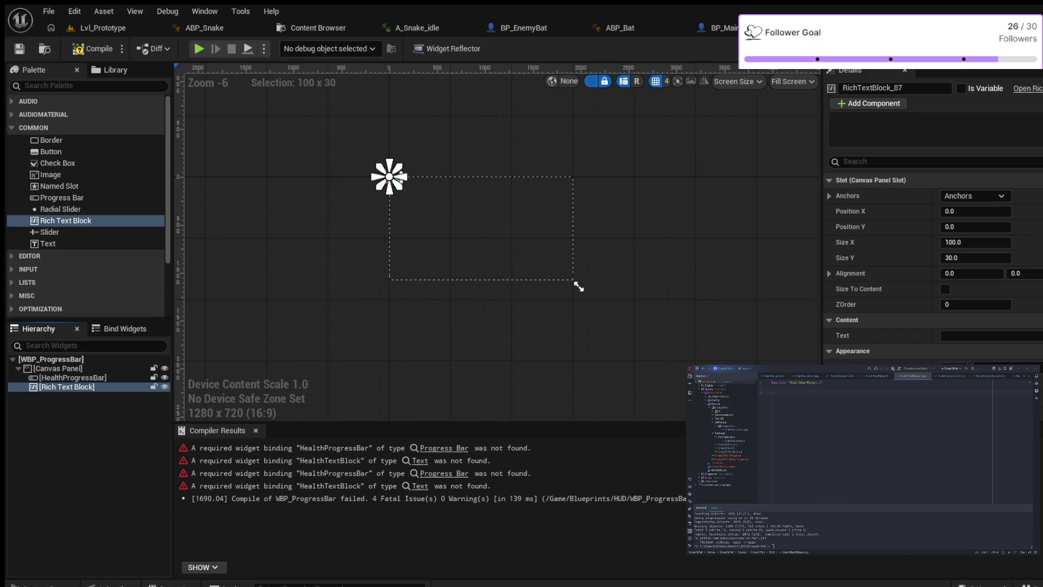
- Start renaming the Rich Text Block to HealthTextBlock, cancel, and pick the plain Text widget instead
key(F2)
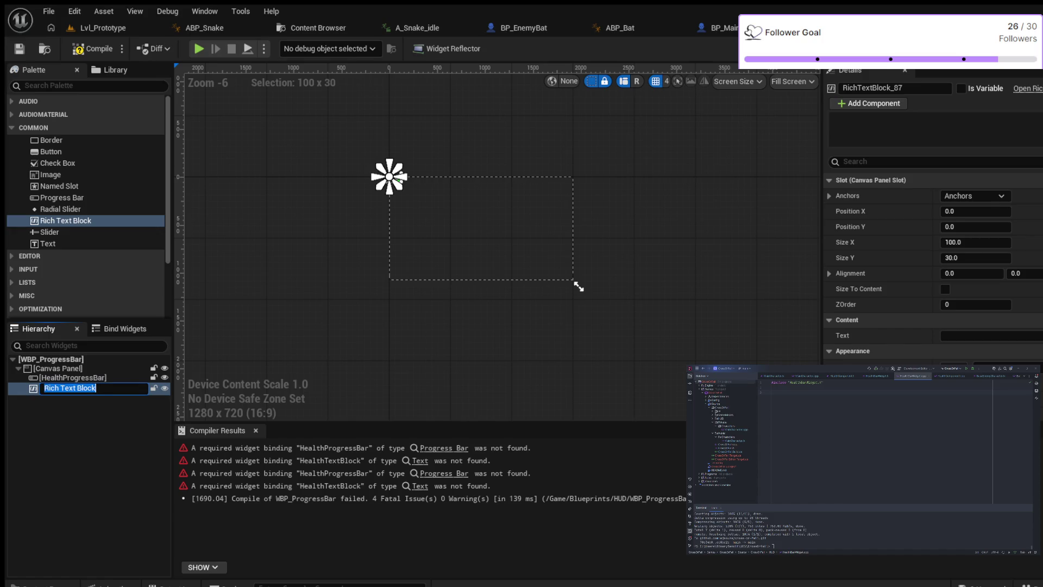
key(Left)
key(Right)
key(Right)
key(Right)
key(Right)
key(Right)
key(Right)
key(BackSpace)
key(BackSpace)
key(BackSpace)
key(BackSpace)
text(Health)
key(Escape)
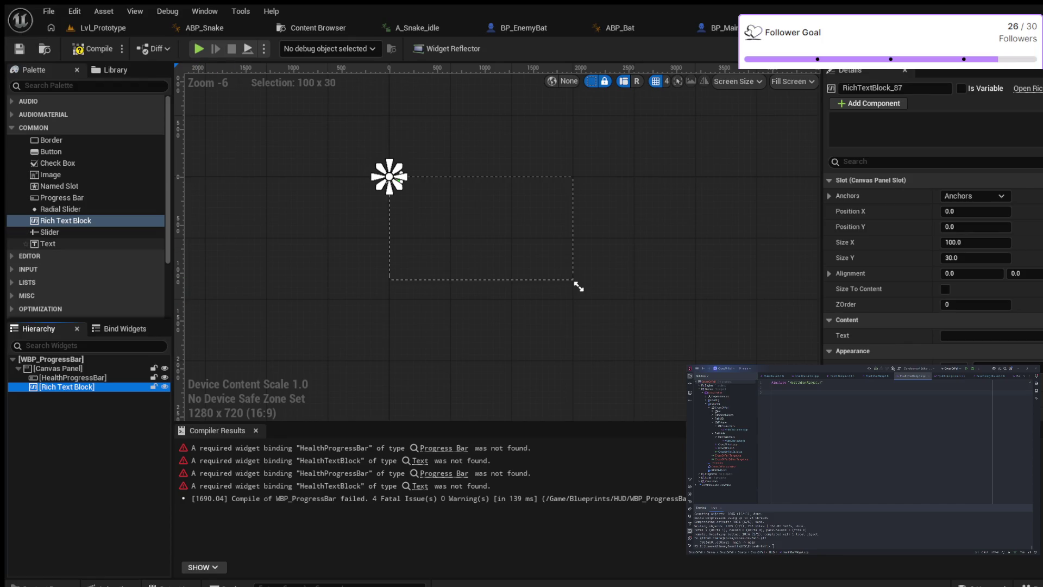
click(48, 244)
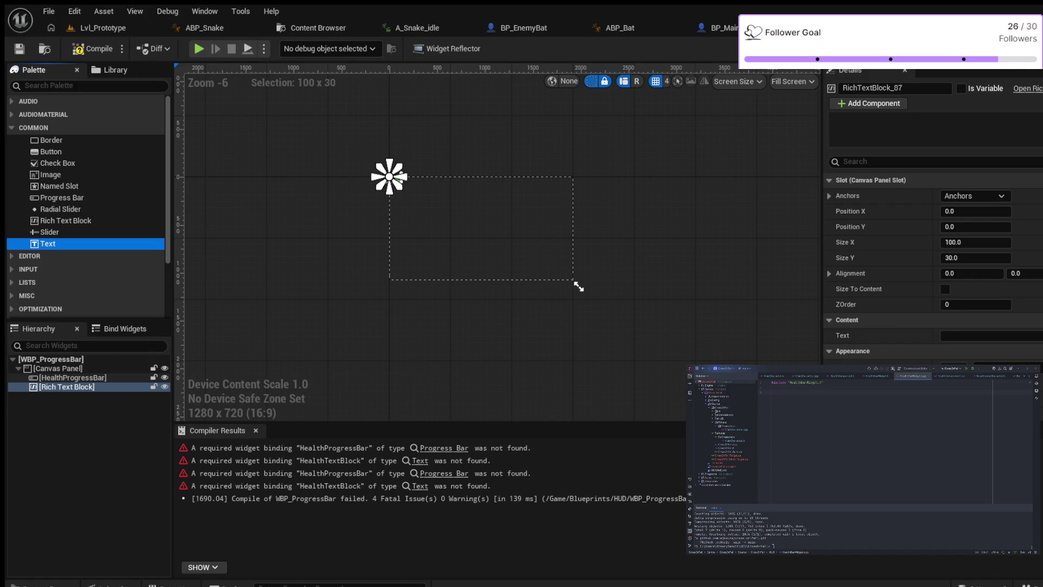
- Undo the HealthProgressBar rename and begin renaming the progress bar again
click(72, 378)
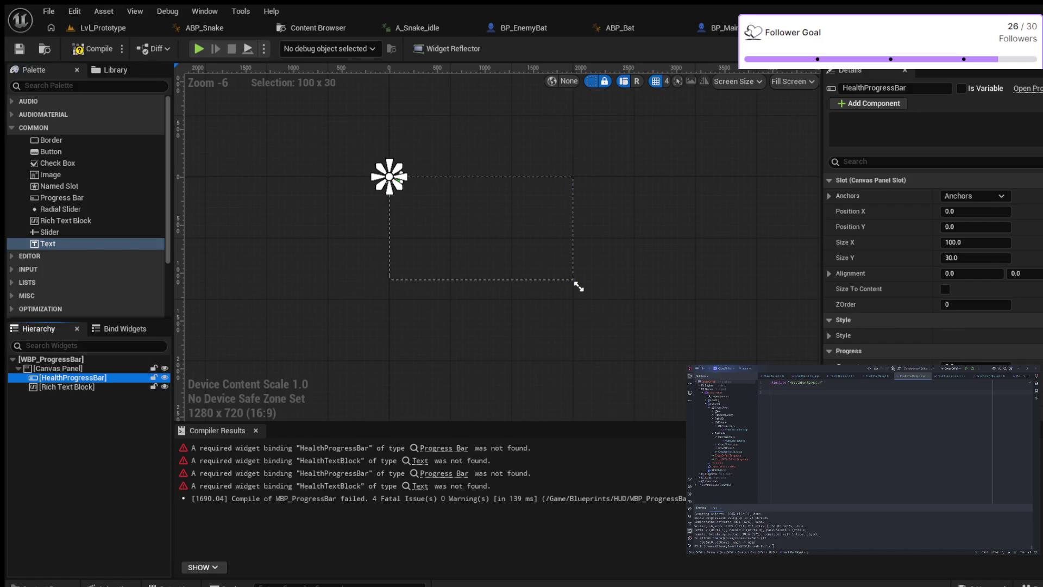
key(ctrl+z)
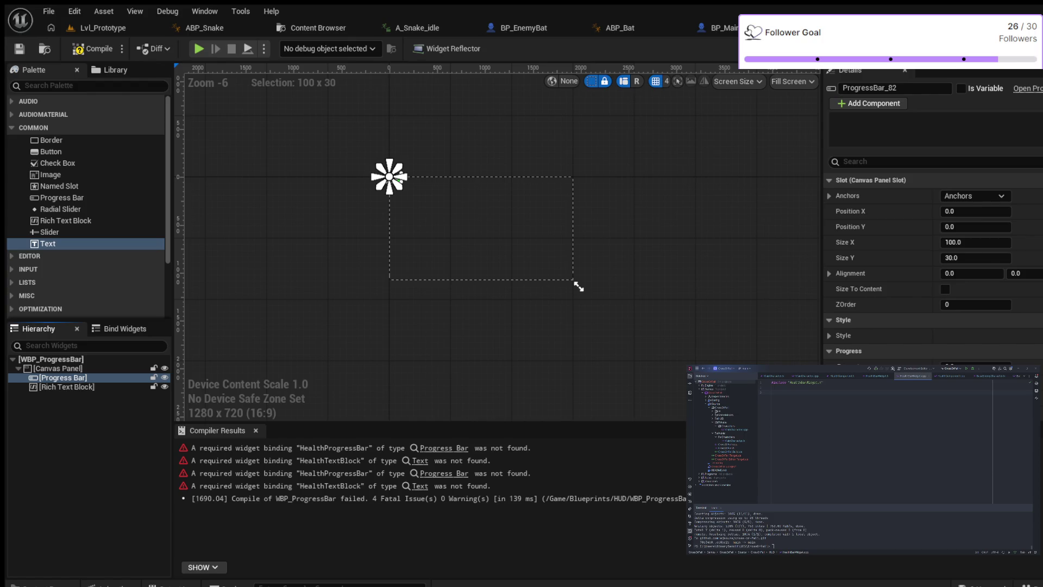
key(F2)
- Rename the progress bar to HealthProgressBar again and select the Canvas Panel
key(End)
key(BackSpace)
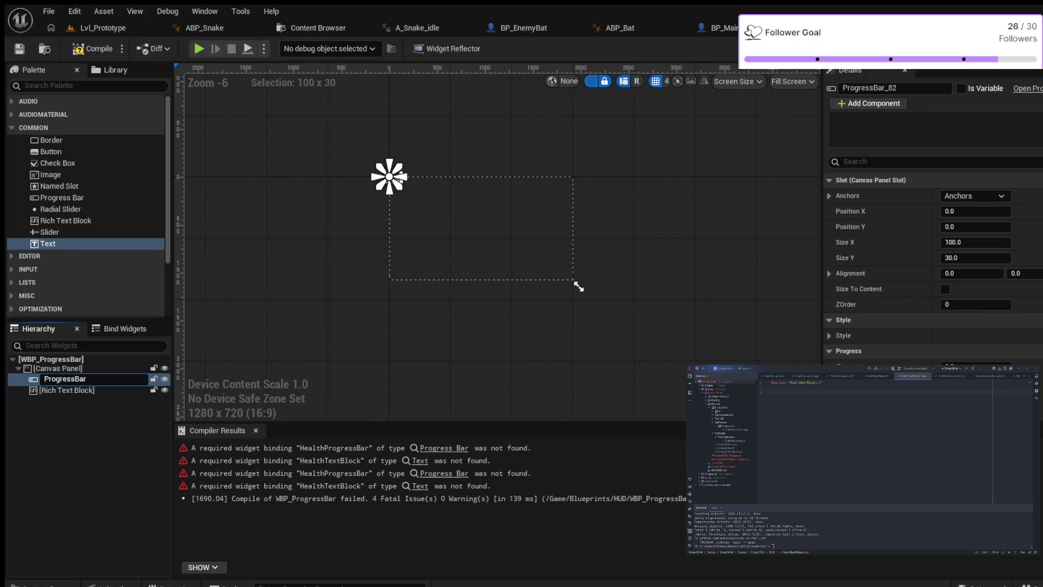
text(Health)
key(Return)
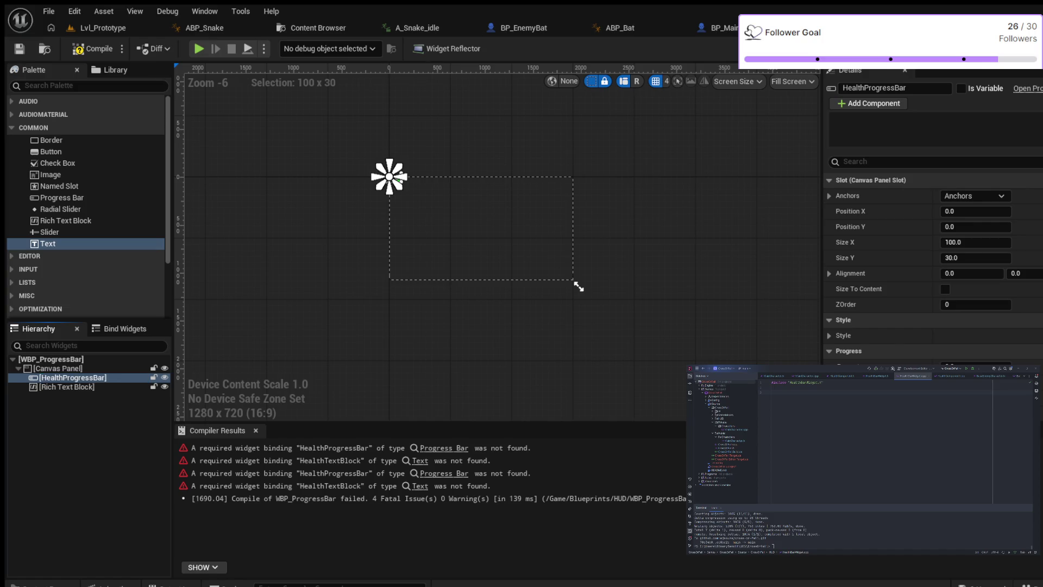
click(578, 286)
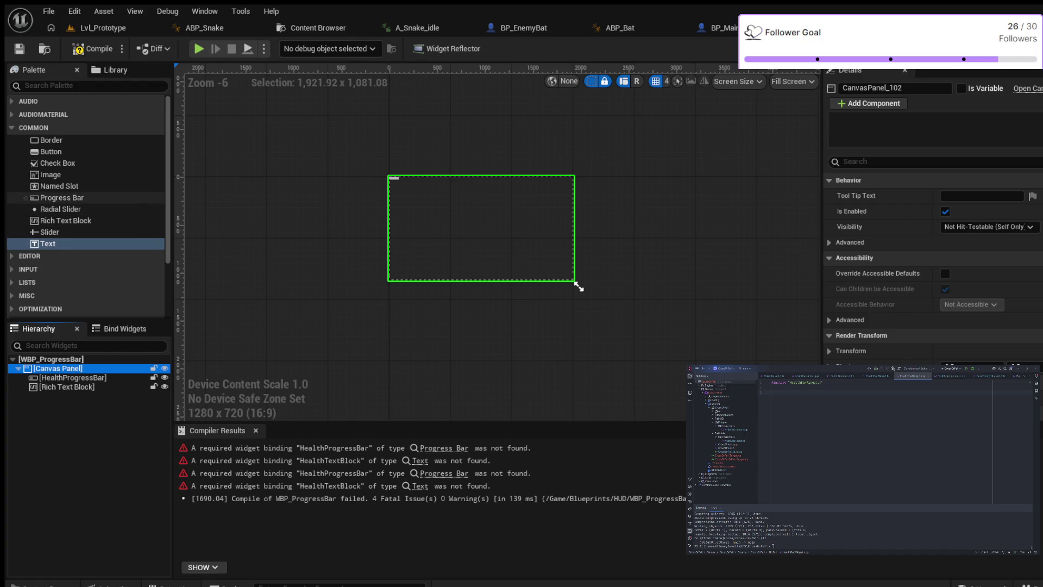
- Add a Text widget to the canvas panel and delete the Rich Text Block
drag(48, 243, 58, 368)
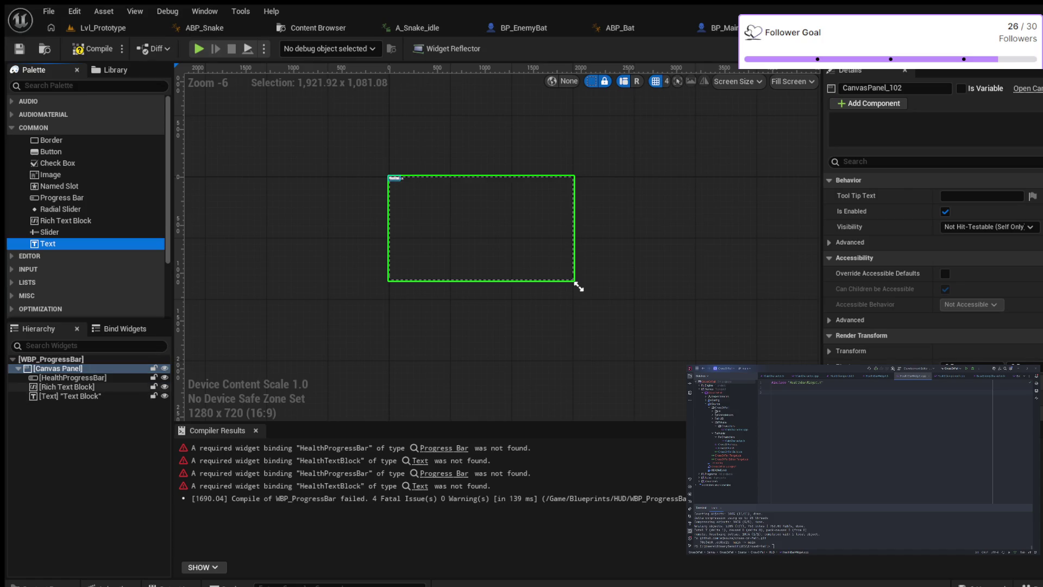
click(67, 386)
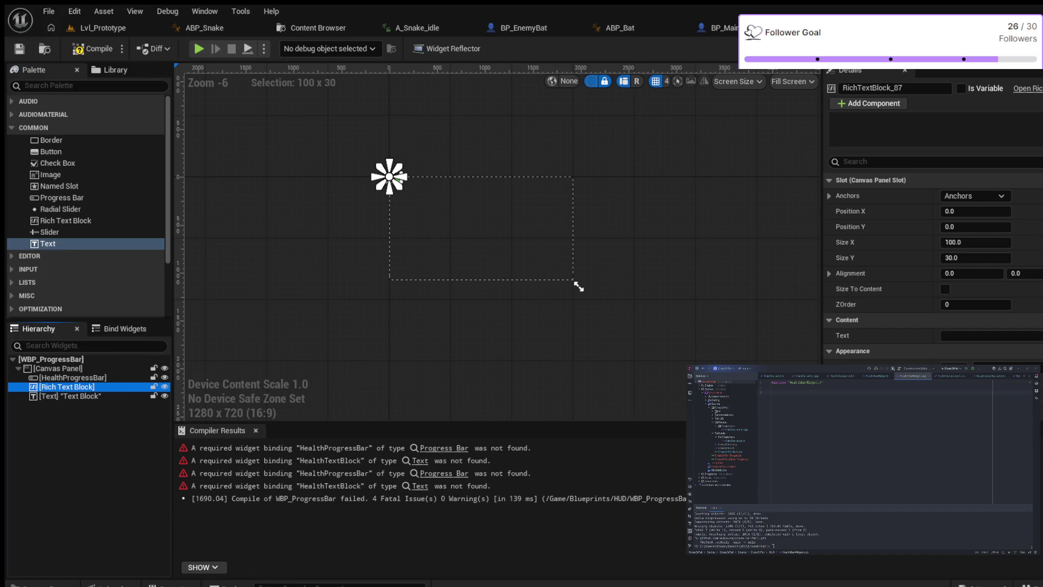
key(Delete)
- Rename the Text widget to HealthTextBlock
click(69, 387)
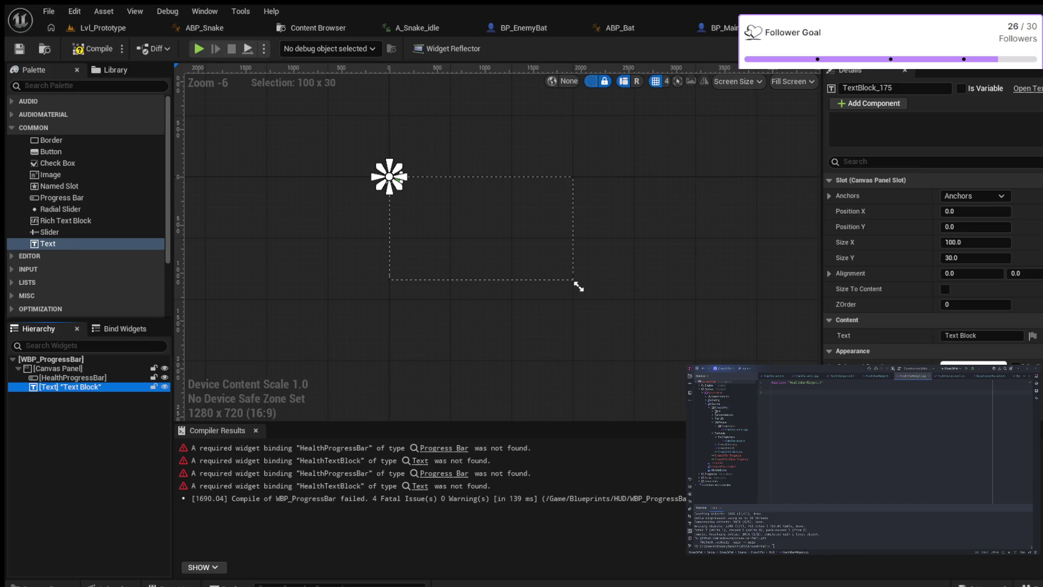
click(579, 287)
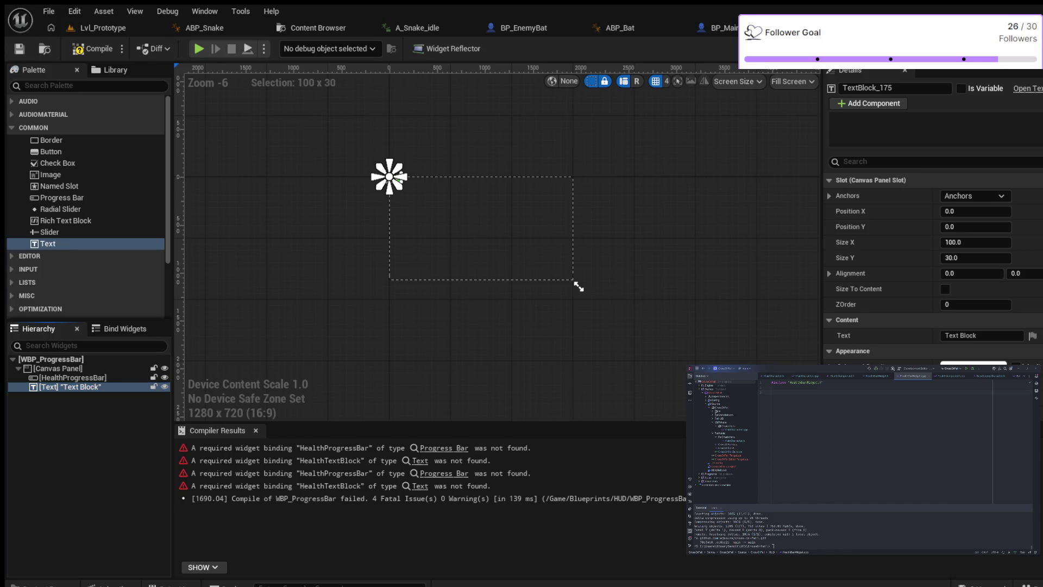
key(F2)
key(Home)
key(Right)
key(Left)
key(Left)
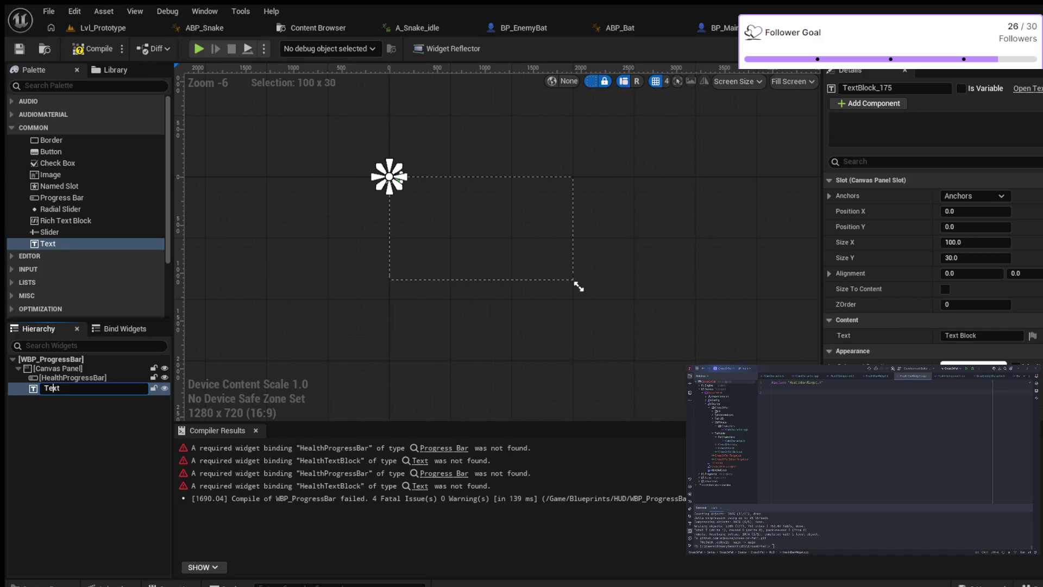
text(Health)
text(Block)
key(Return)
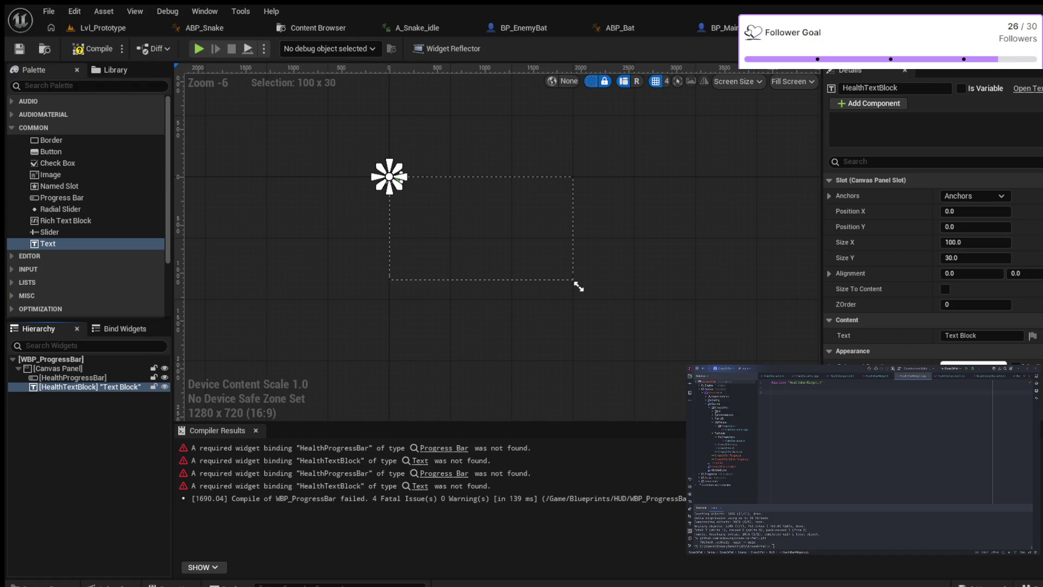
- Compile WBP_ProgressBar with F7 so the missing-binding errors clear
key(F7)
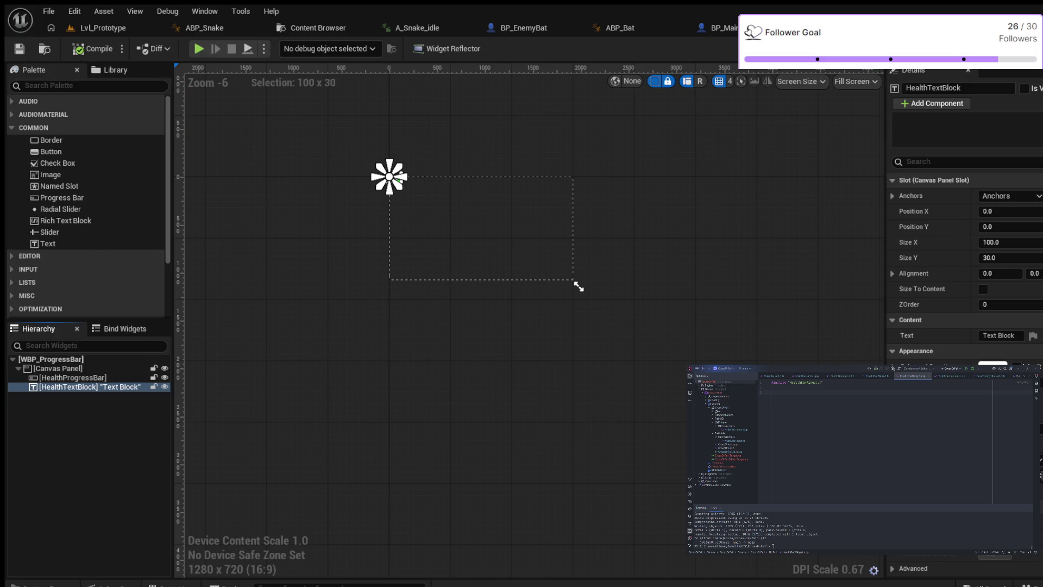
scroll(626, 188, down, 4)
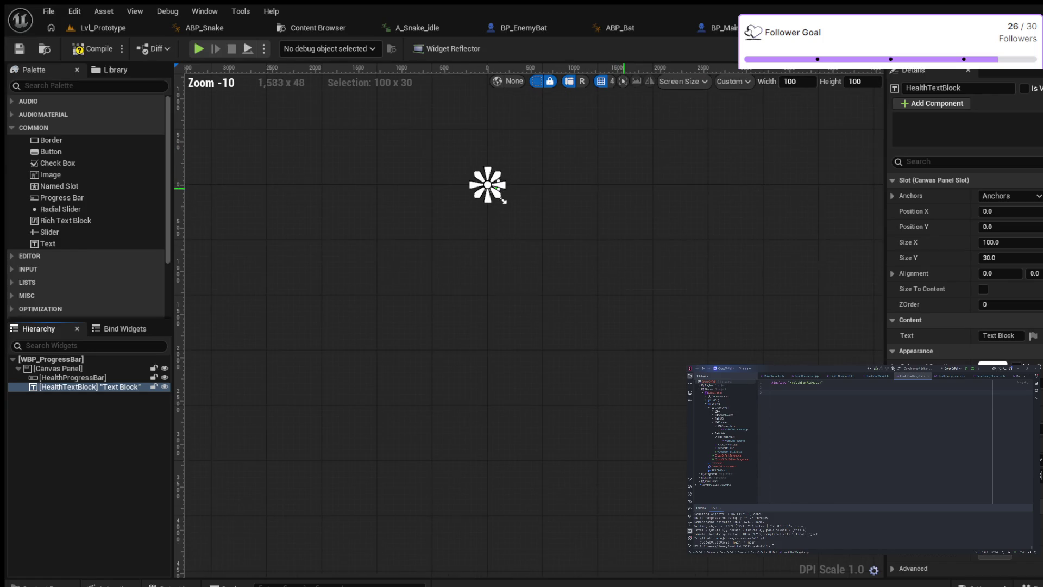
- Bring the widget into view and set the custom preview size to width 300, height 50
scroll(626, 188, up, 5)
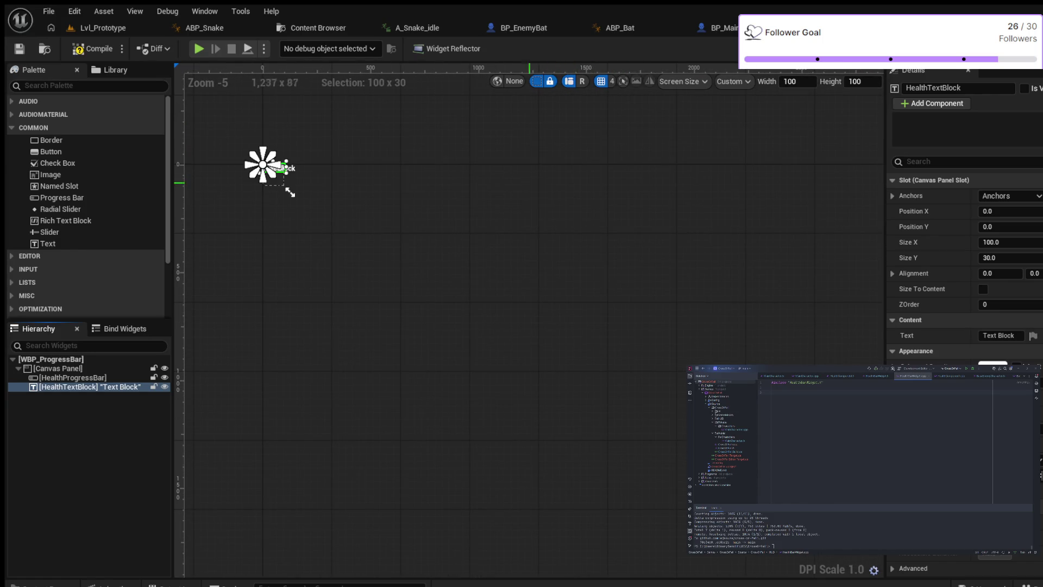
drag(488, 185, 659, 239)
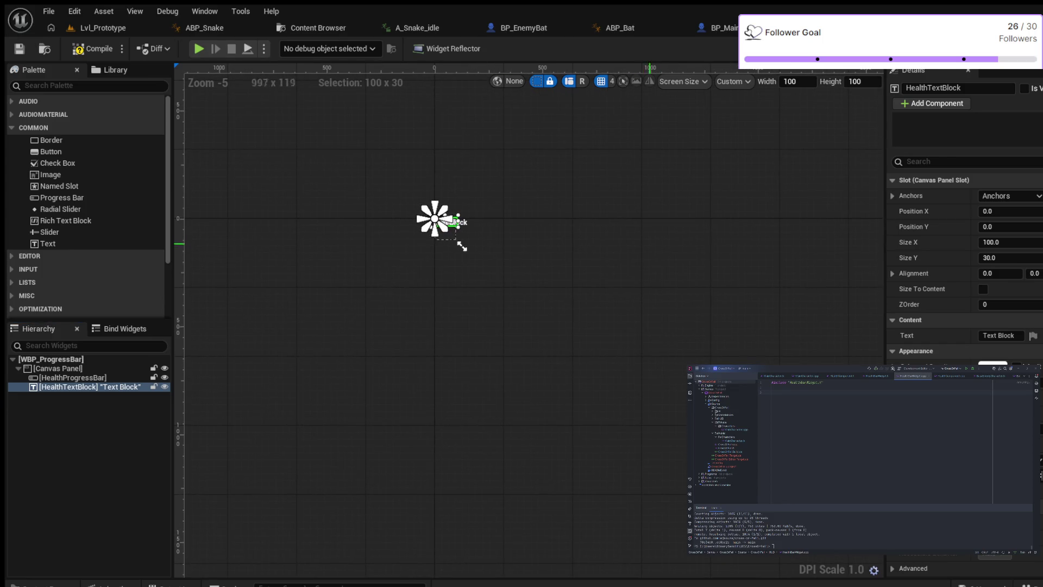
drag(462, 246, 407, 245)
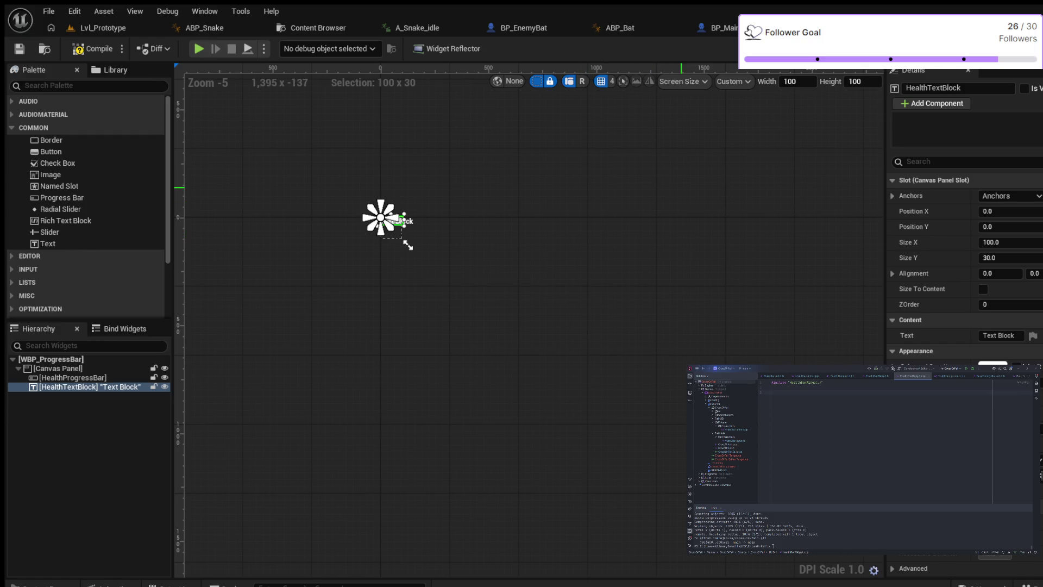
click(791, 81)
text(300)
key(Return)
key(Tab)
text(50)
key(Return)
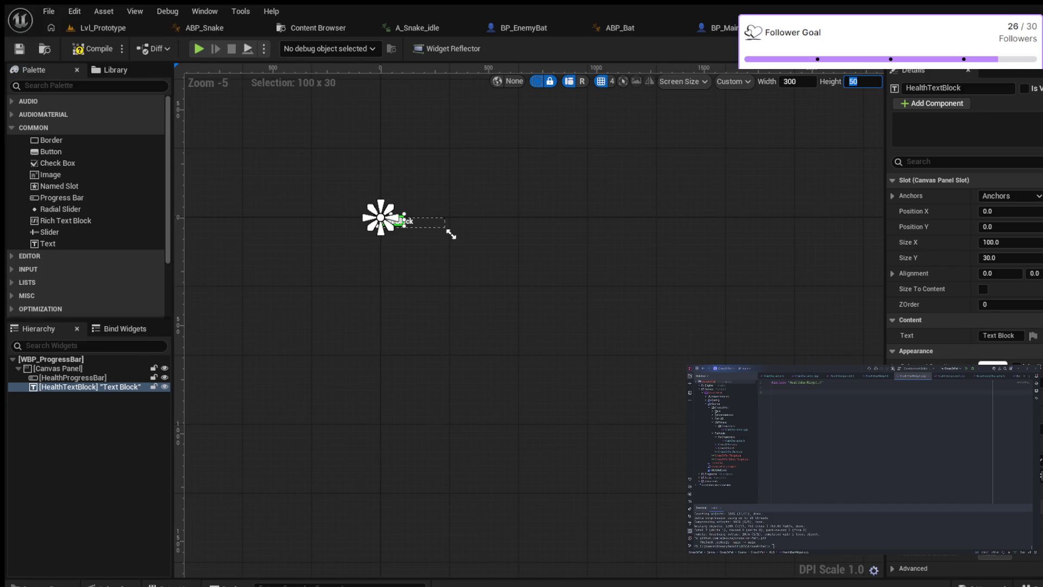
click(73, 377)
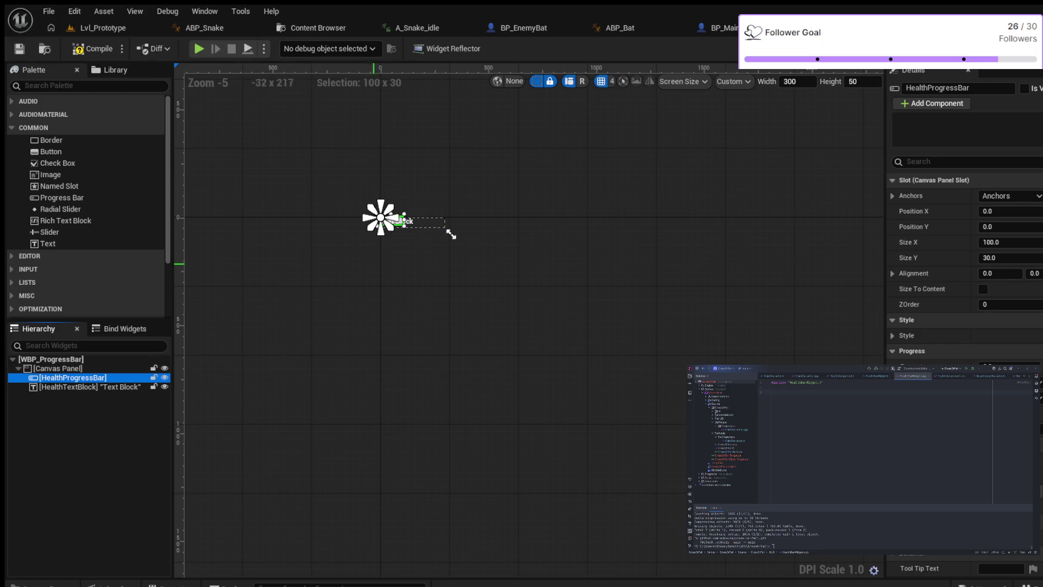
- Stretch HealthProgressBar over the widget, setting its Offset Right and Offset Bottom to 0
scroll(438, 240, up, 1)
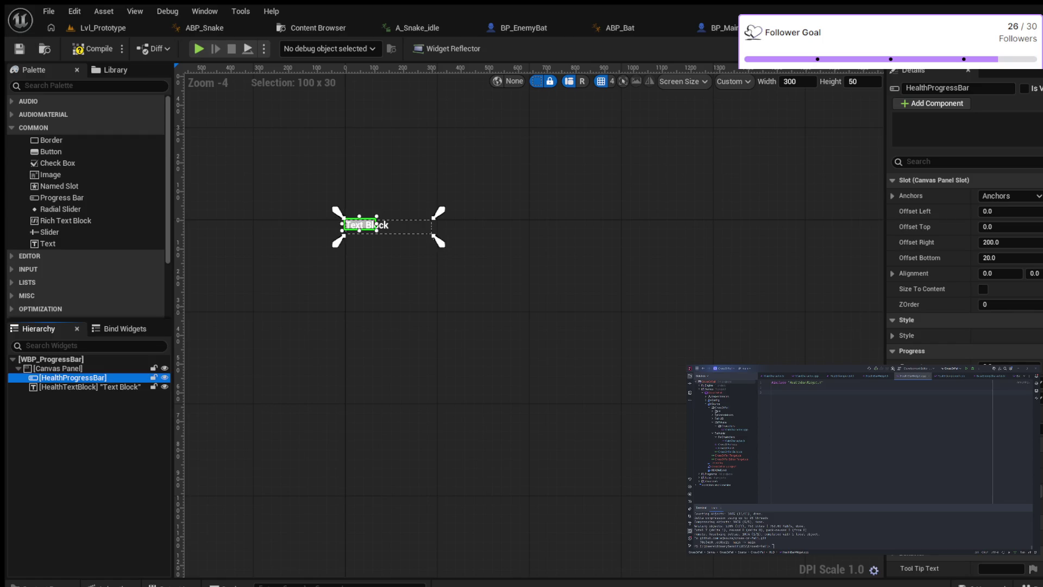
scroll(407, 212, up, 4)
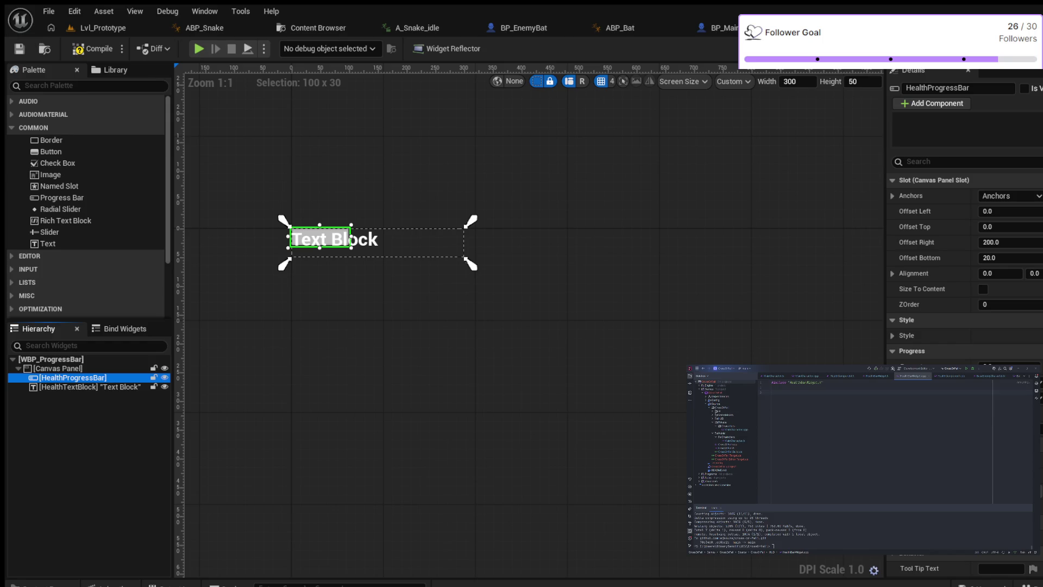
mouse_move(1005, 242)
mouse_down()
mouse_move(994, 242)
mouse_move(1005, 257)
mouse_up()
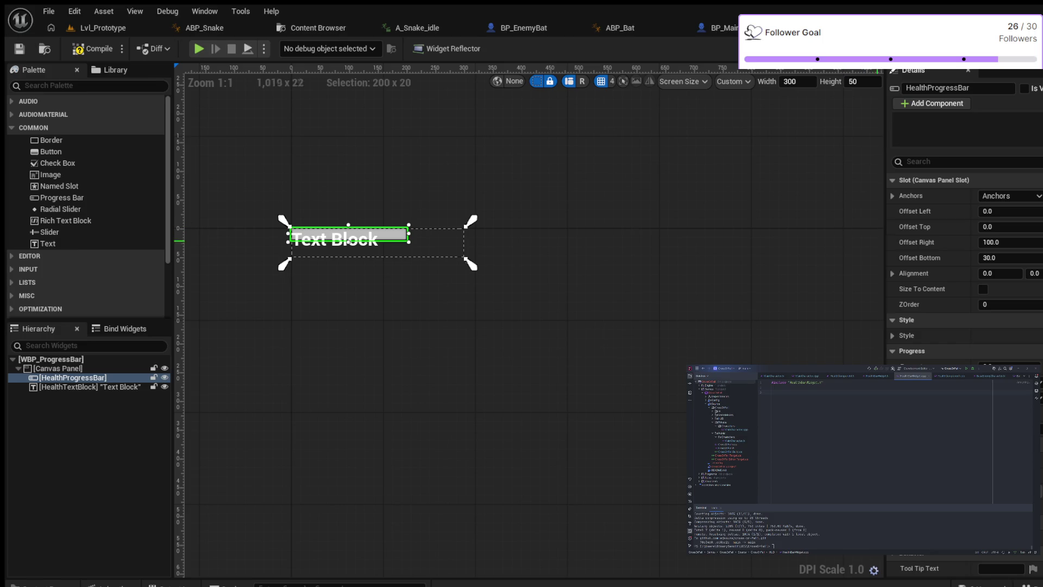
click(994, 243)
text(0)
key(Return)
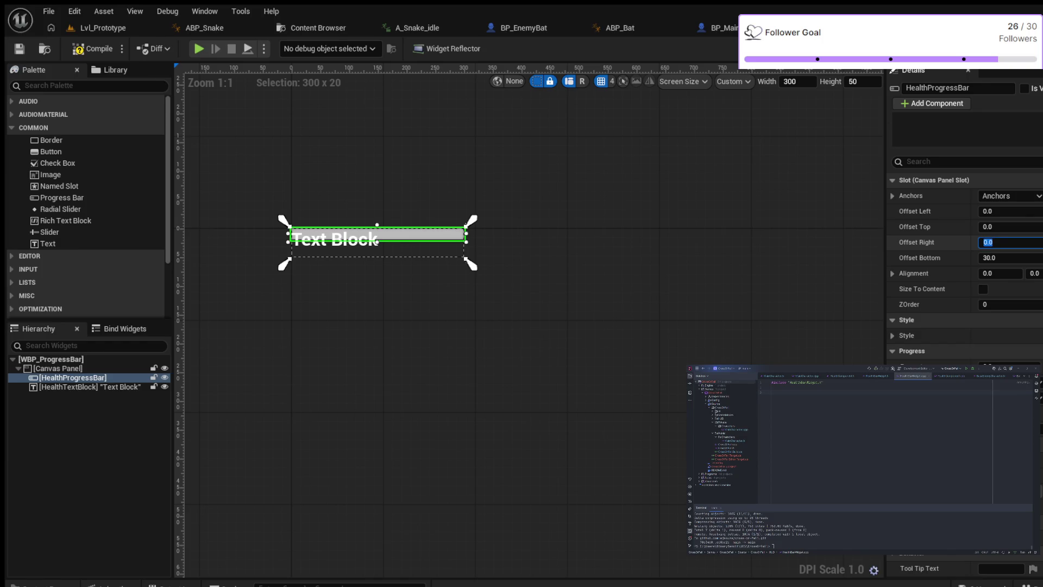
click(990, 257)
text(0)
key(Return)
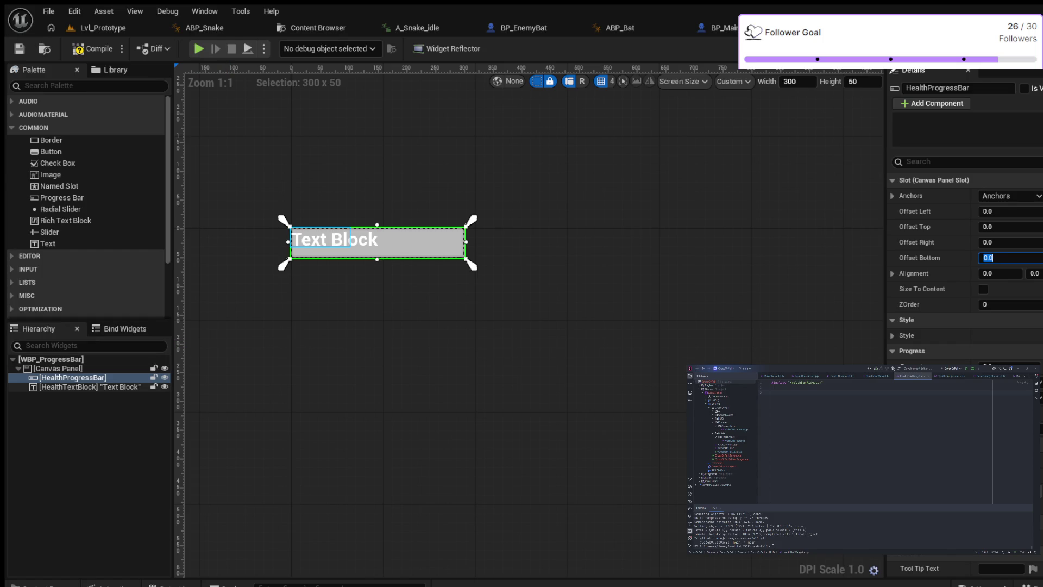
- Anchor HealthTextBlock and set its Position X and Y to 0
click(320, 238)
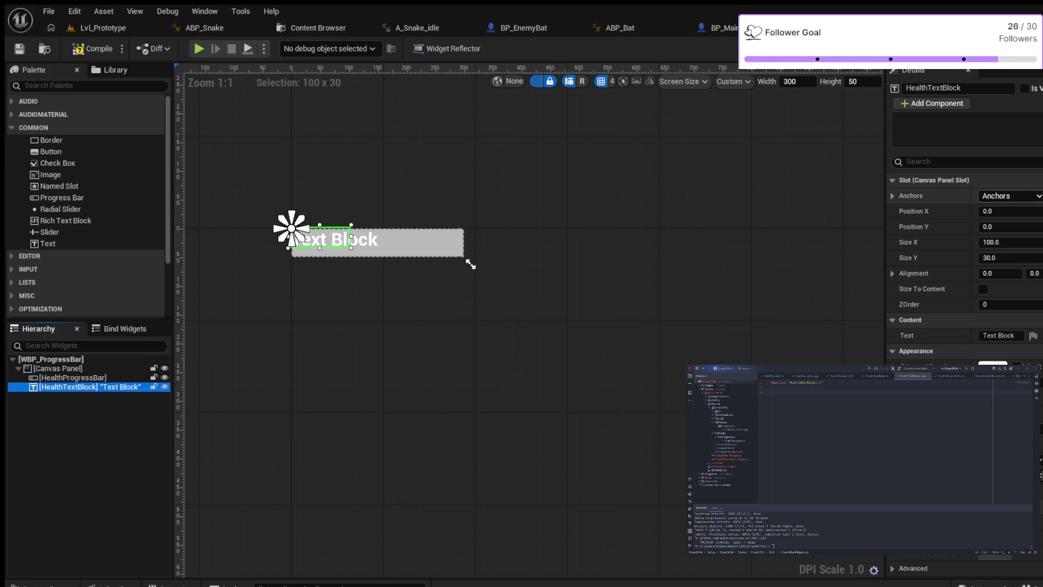
drag(292, 228, 378, 242)
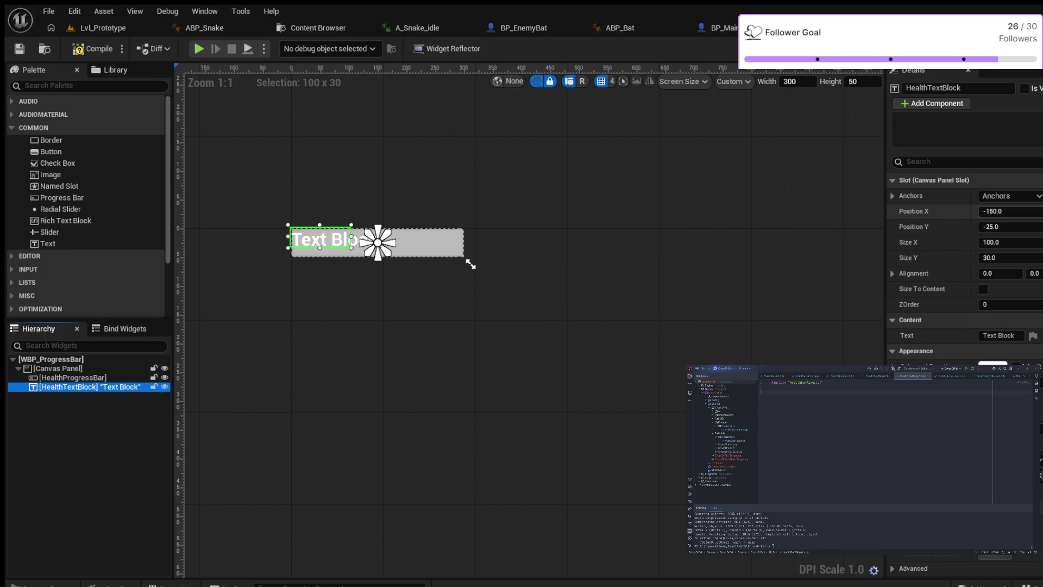
click(994, 211)
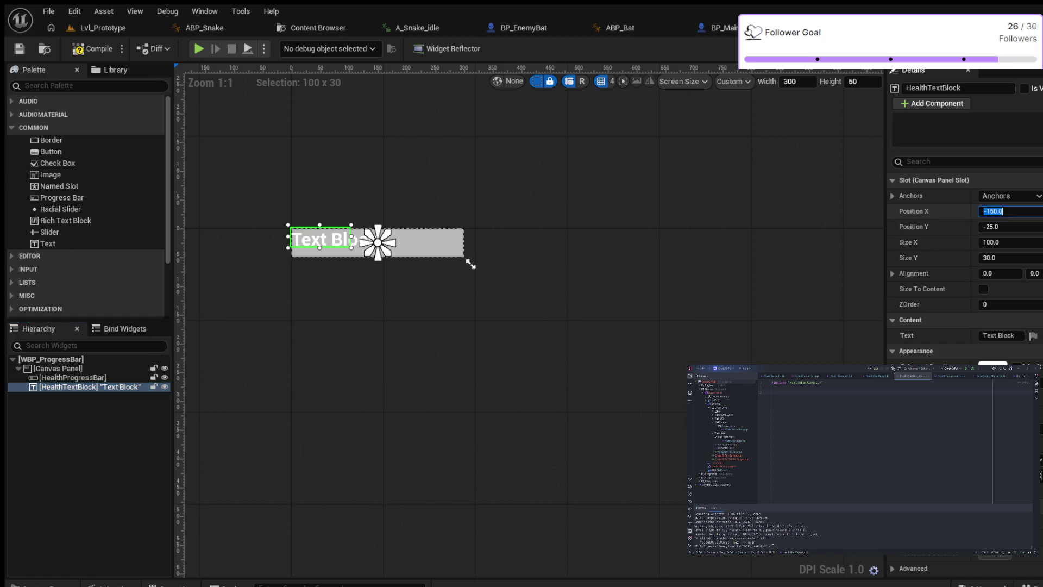
text(0)
key(Return)
key(Tab)
text(0)
key(Return)
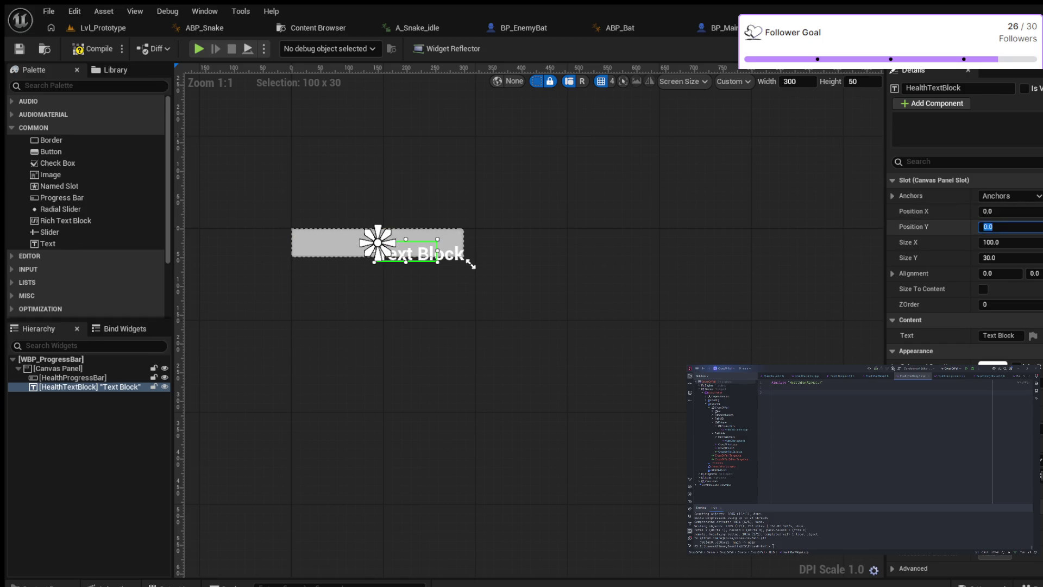
- Try a 0 x 0 size, undo back to 100 x 30, and redo the 0, 0 position
key(Tab)
text(0)
key(Return)
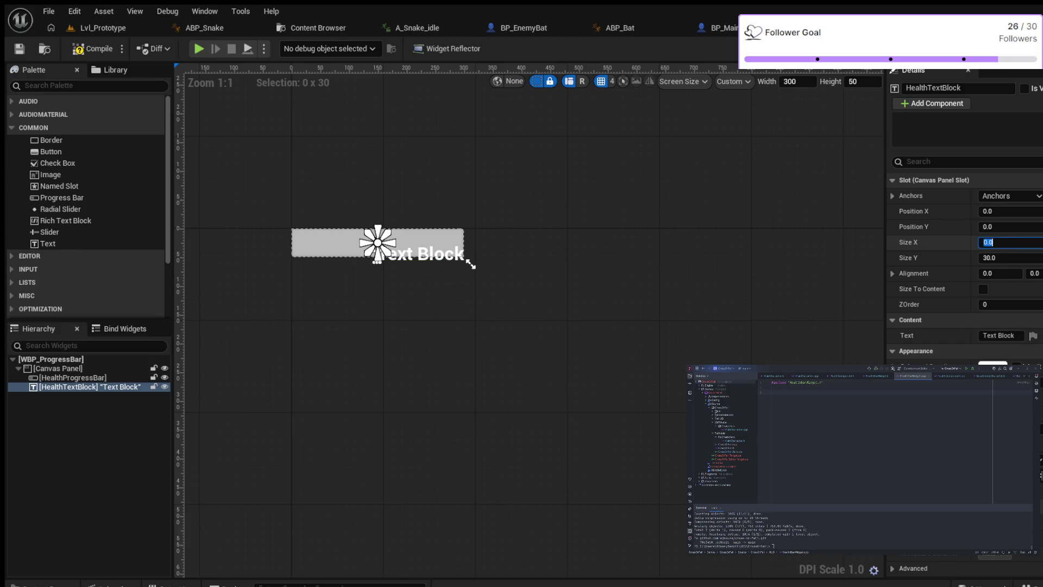
key(Tab)
text(0)
key(Return)
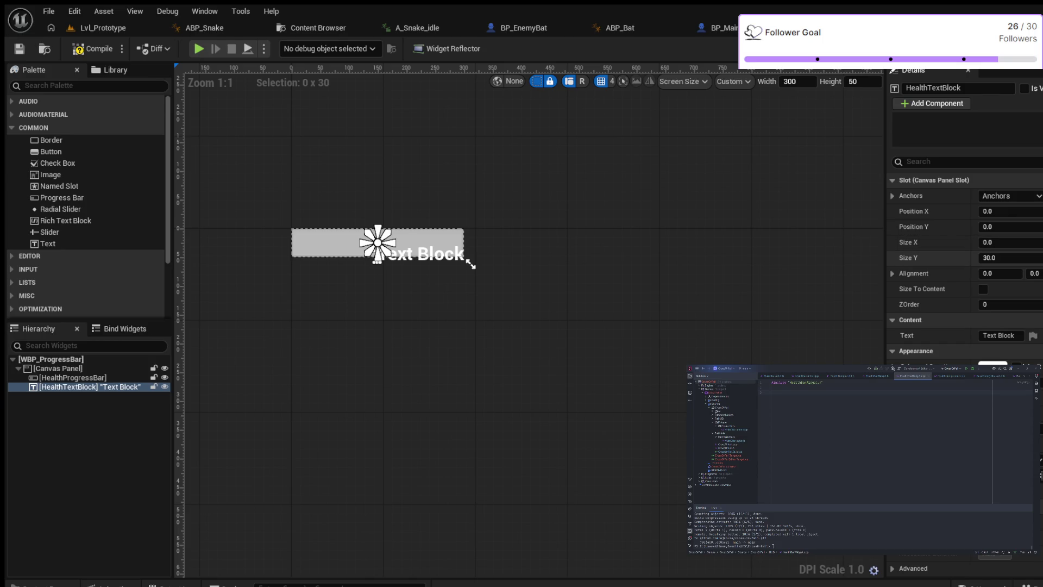
key(ctrl+z)
key(ctrl+z)
key(ctrl+z)
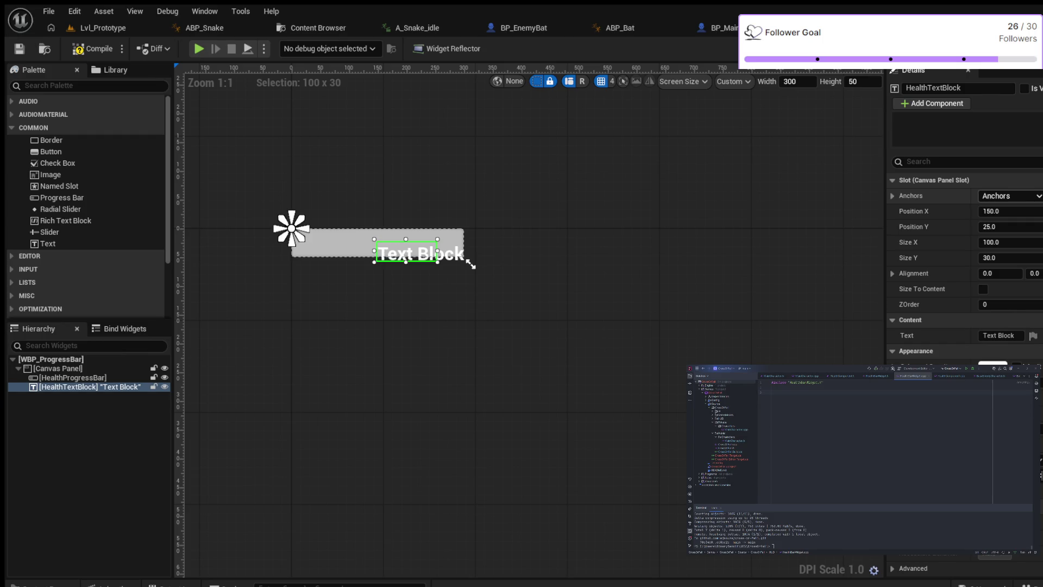
key(ctrl+y)
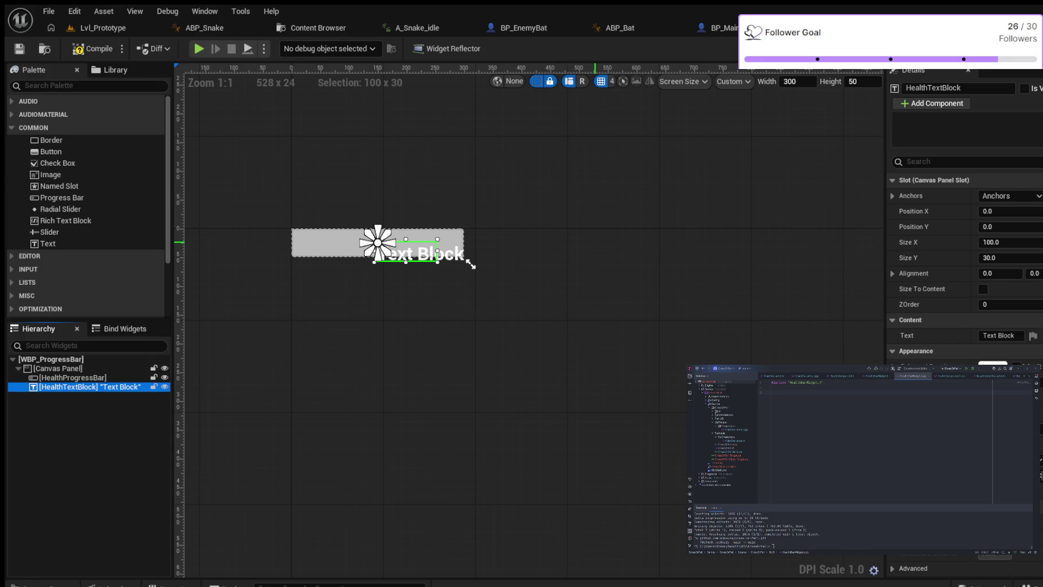
- Give HealthTextBlock Size Y 60 and Alignment 0.5, 0.5, then select its label text
click(994, 257)
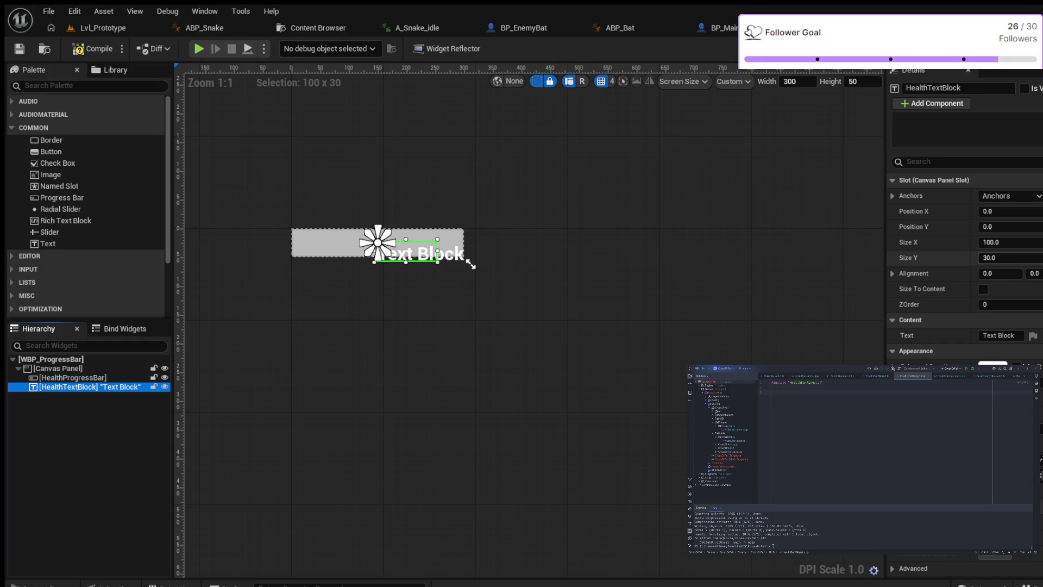
text(60)
key(Return)
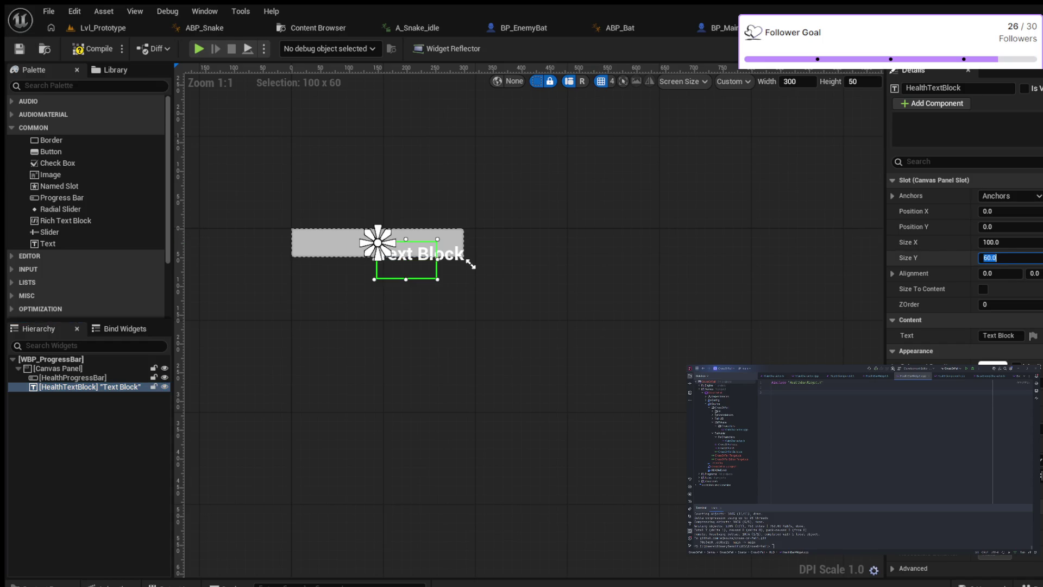
key(Tab)
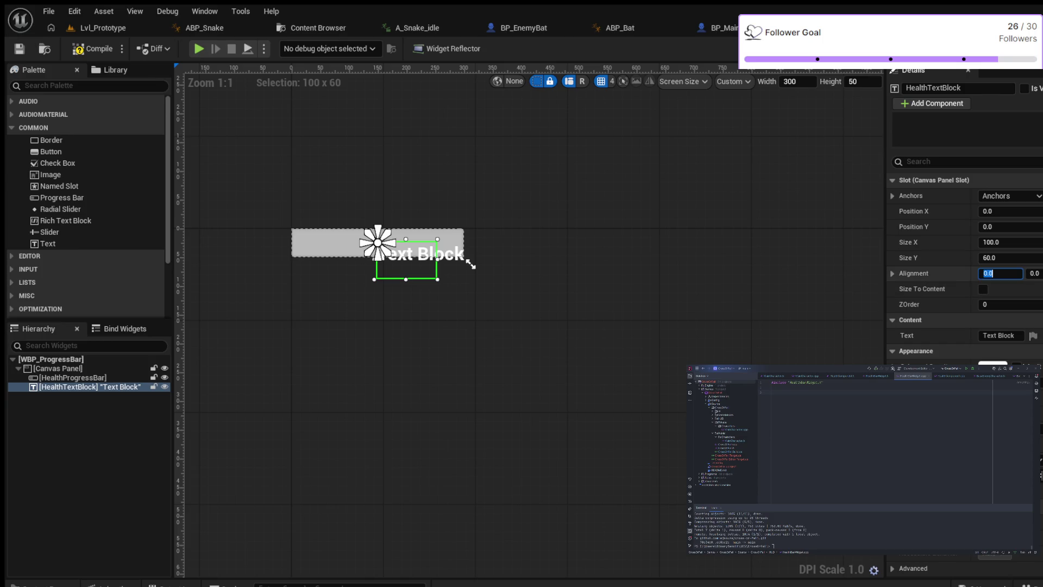
text(0.5)
key(Return)
key(Tab)
text(0.5)
key(Return)
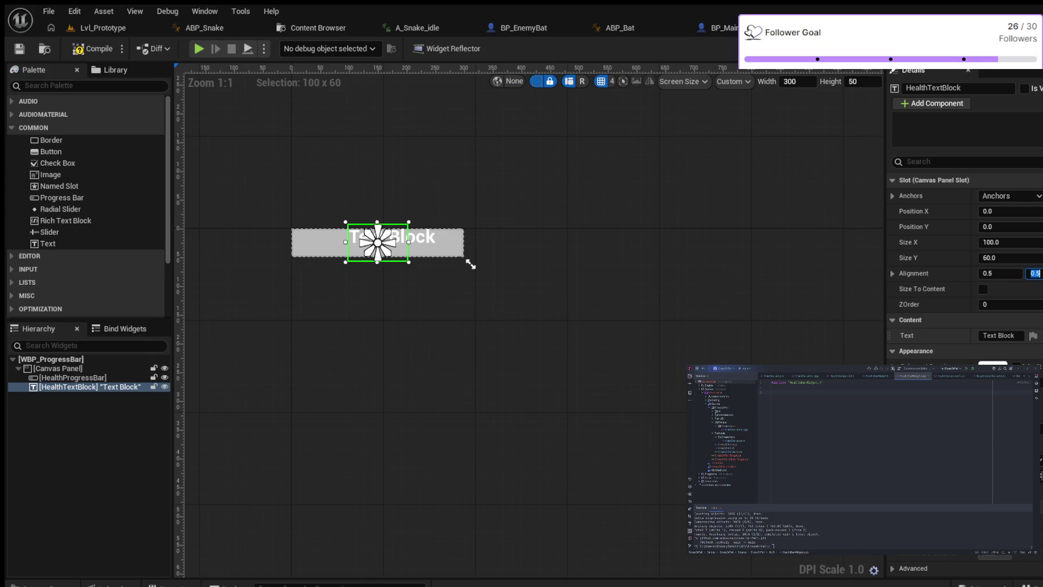
key(Tab)
click(998, 335)
- Clear the 'Text Block' label and enter '100%' as the HealthTextBlock text
key(BackSpace)
key(Return)
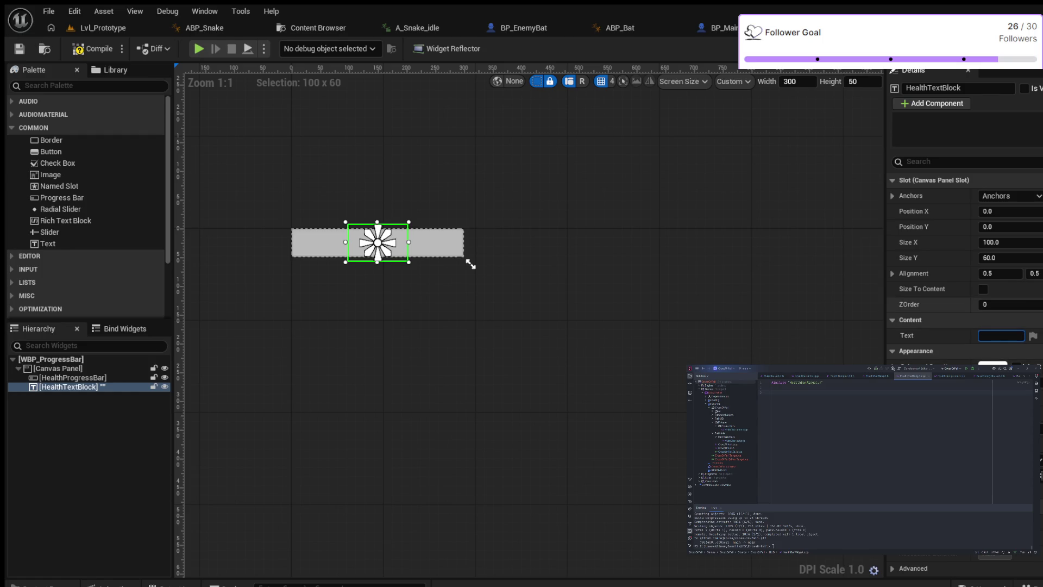
scroll(964, 326, down, 1)
scroll(964, 326, down, 3)
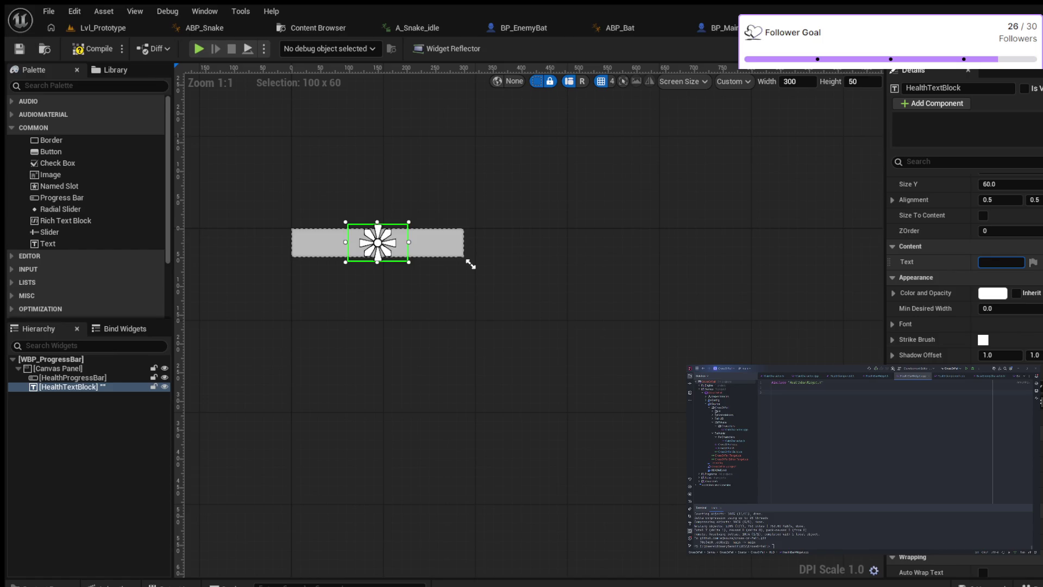
key(Return)
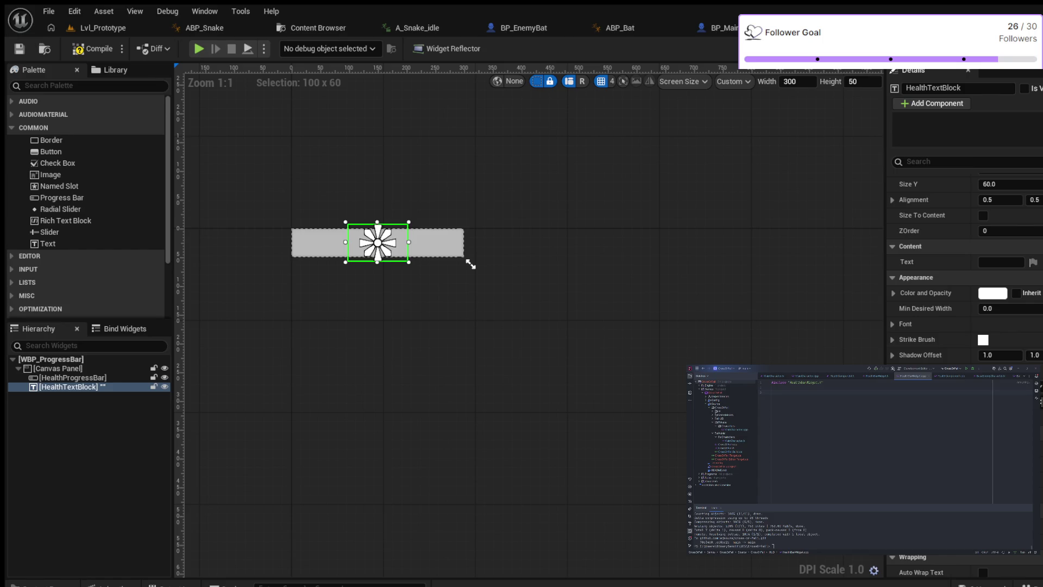
click(1001, 261)
text(100)
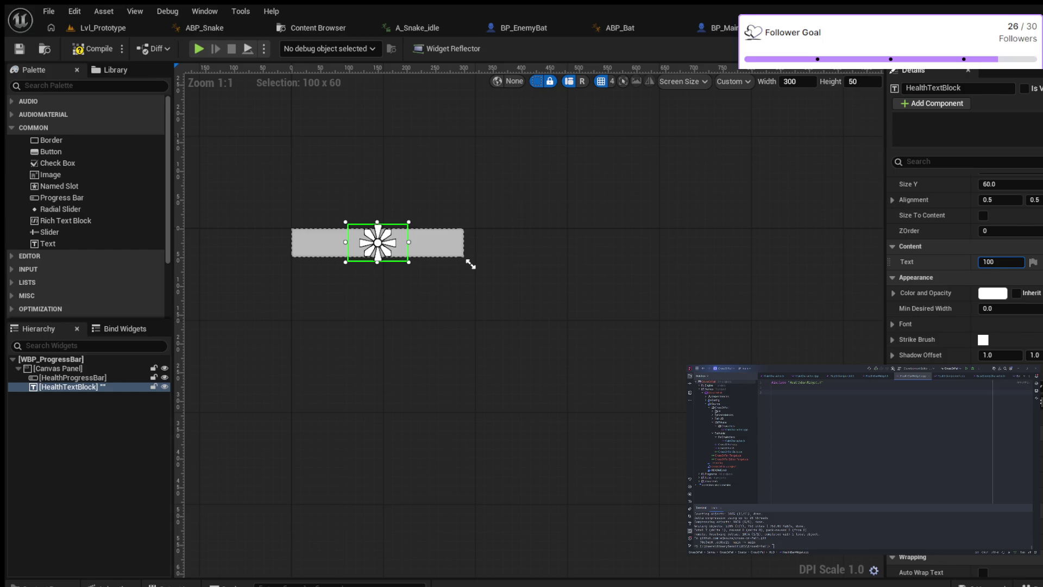
text(%)
scroll(323, 247, up, 3)
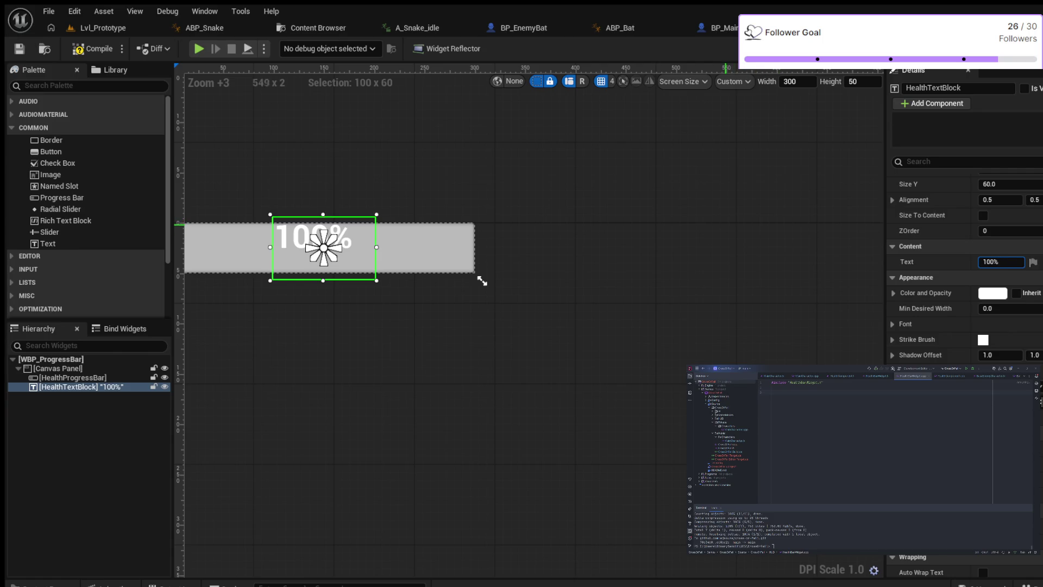
scroll(720, 223, down, 1)
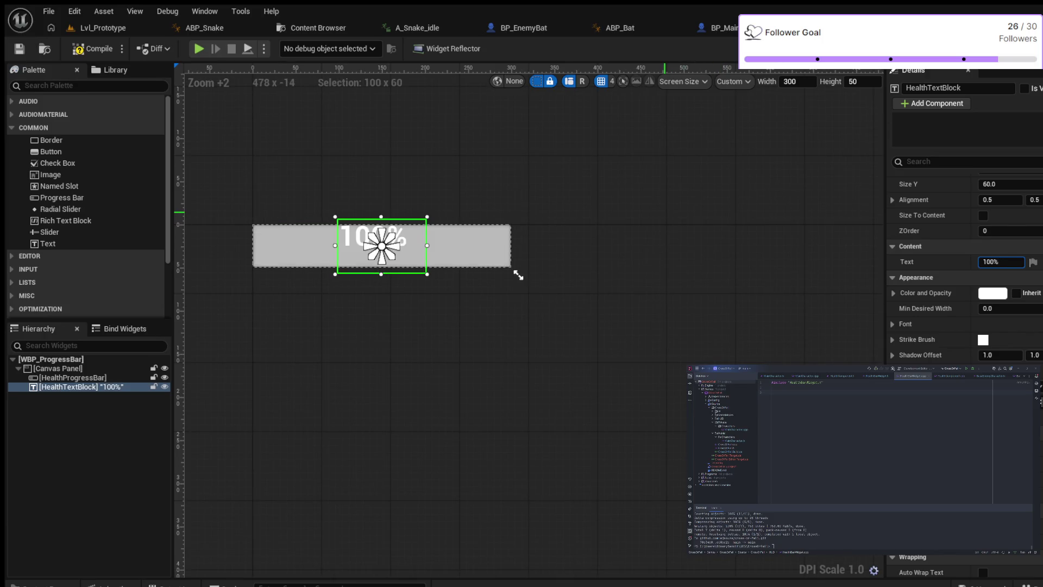
scroll(712, 217, down, 1)
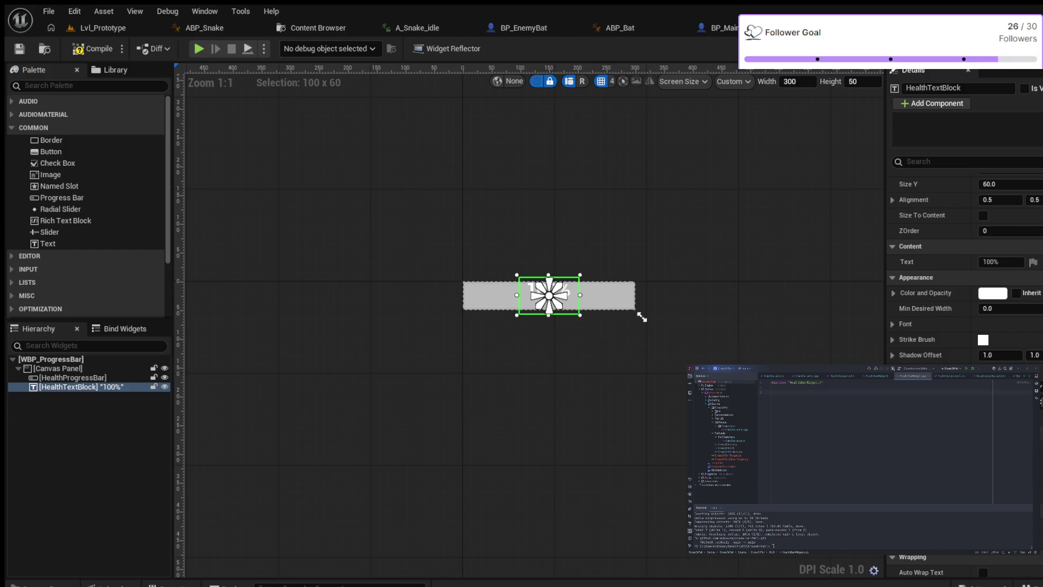
scroll(964, 565, down, 3)
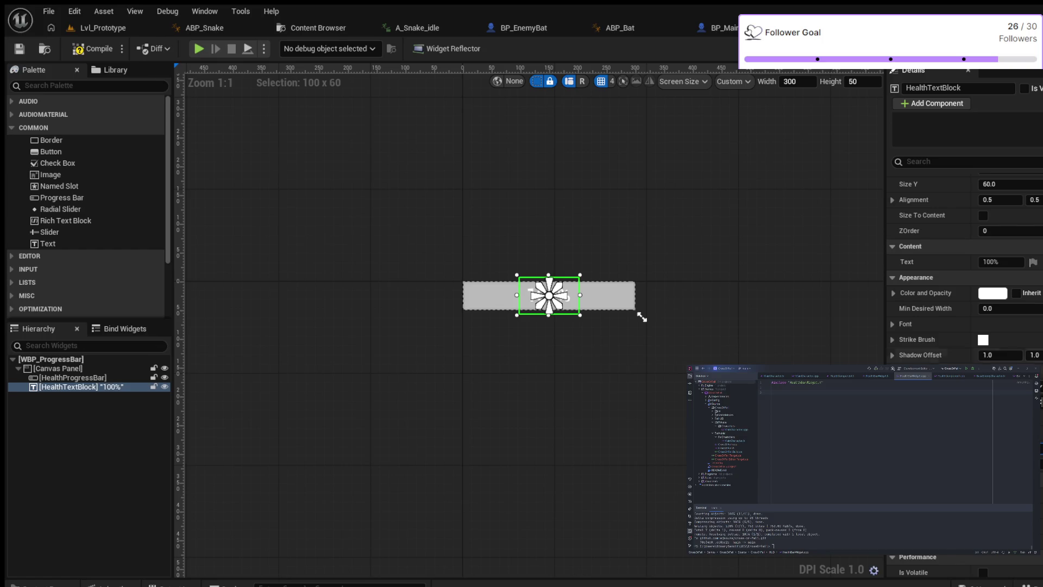
scroll(641, 317, up, 7)
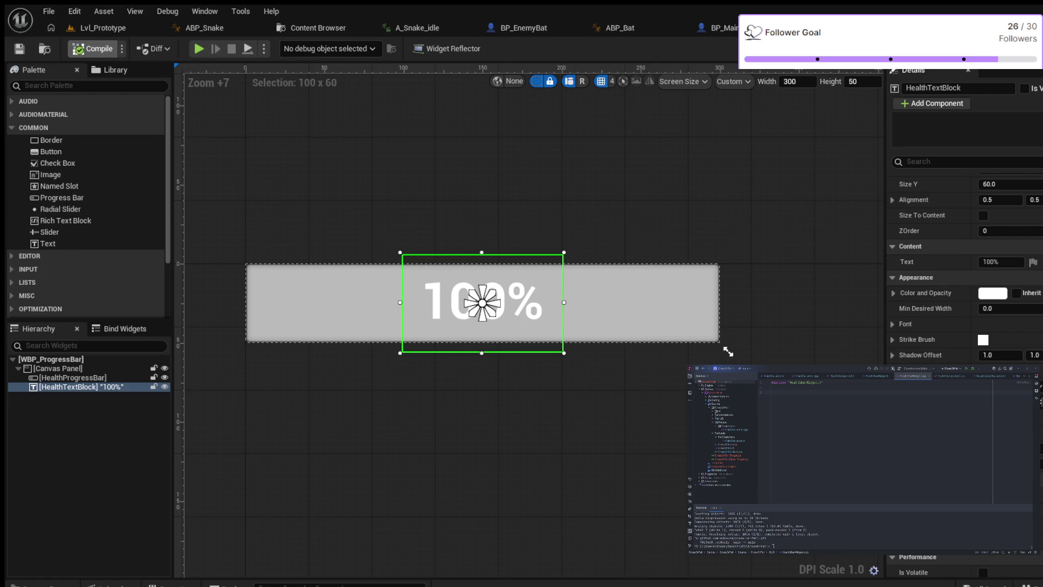
click(103, 27)
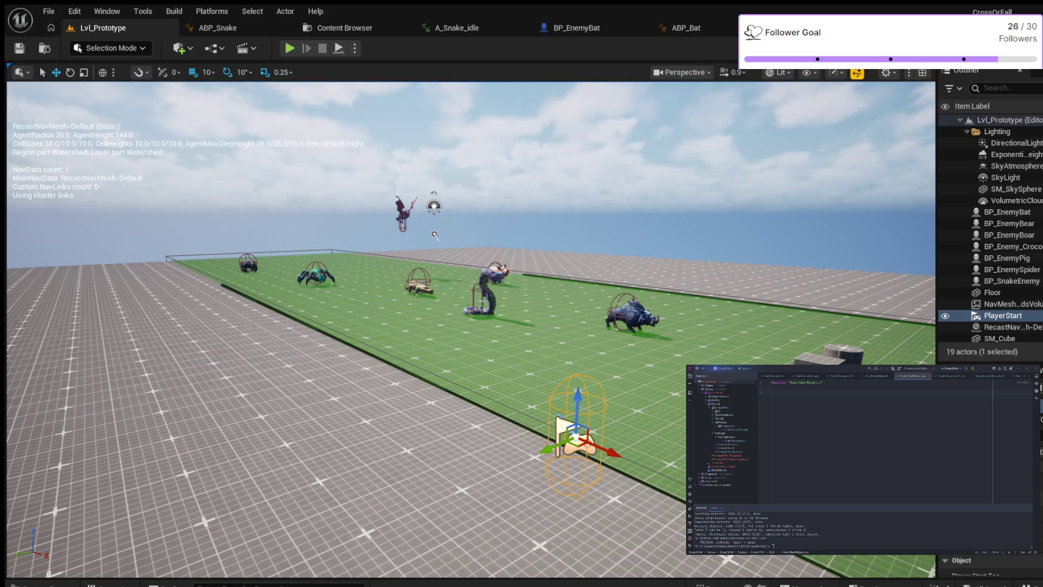
key(alt+p)
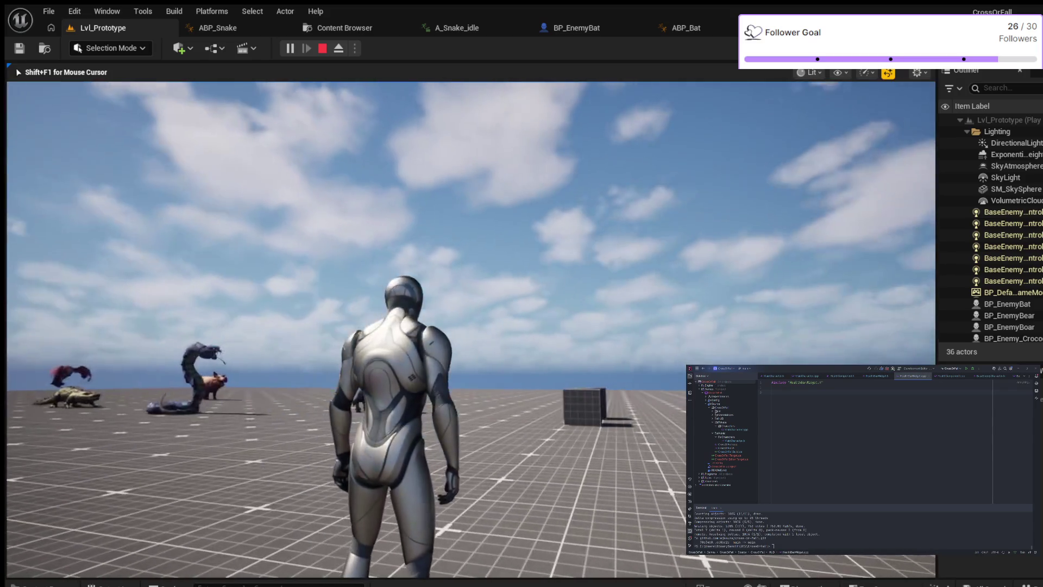
key(Escape)
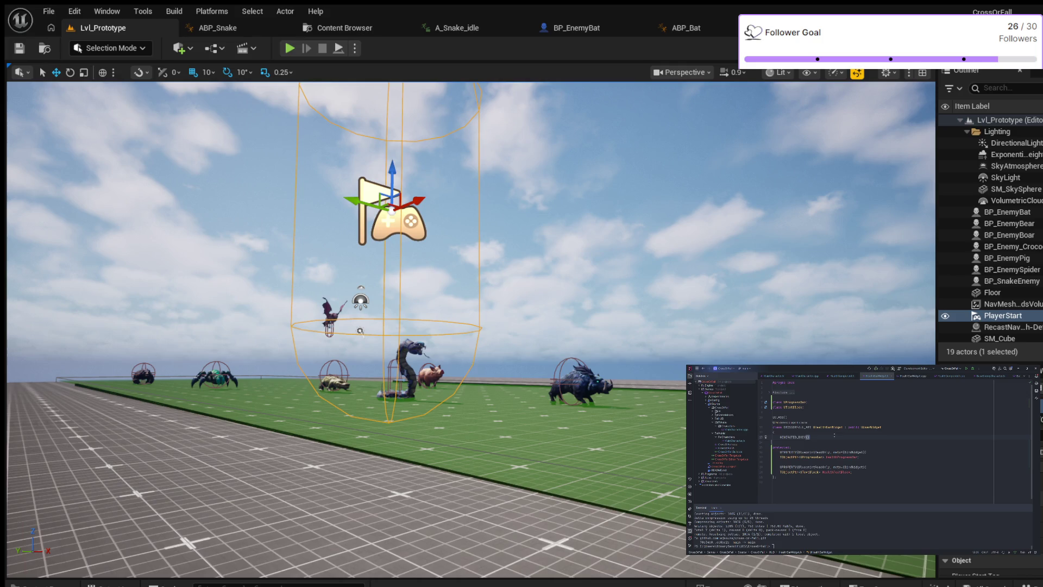
- Below GENERATED_BODY(), add the completed TObjectPtr health component member ending with a semicolon
key(Return)
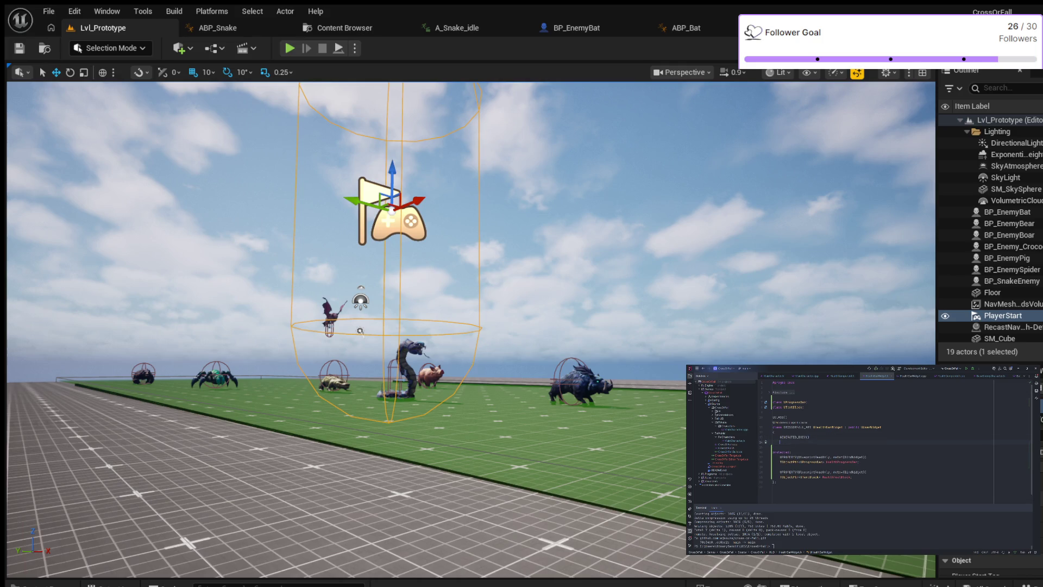
text(Th)
text(bj)
key(Tab)
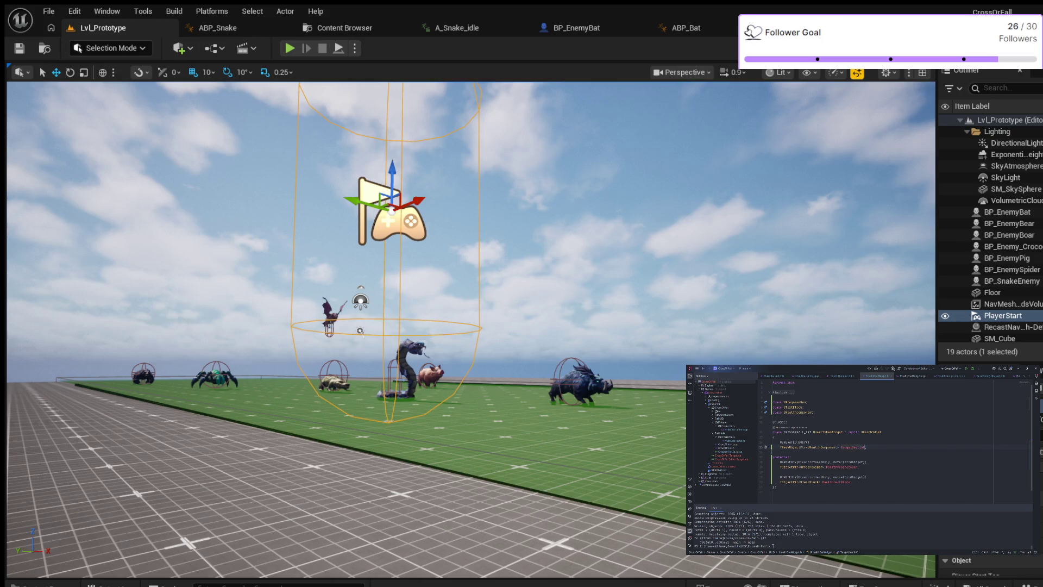
text(;)
- Save, then add UFUNCTION() and a void health-change handler with float health parameters on line 16
key(ctrl+s)
click(898, 451)
key(Return)
text(UFUNCTION())
key(Return)
text(void)
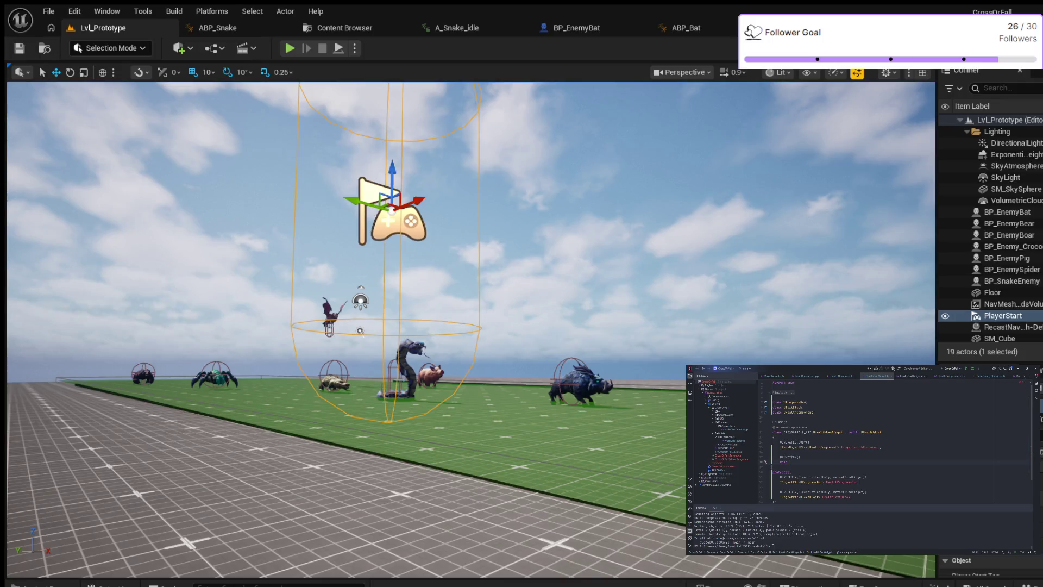
text( H)
text(Health, float )
text(NewHealth);)
scroll(858, 440, down, 1)
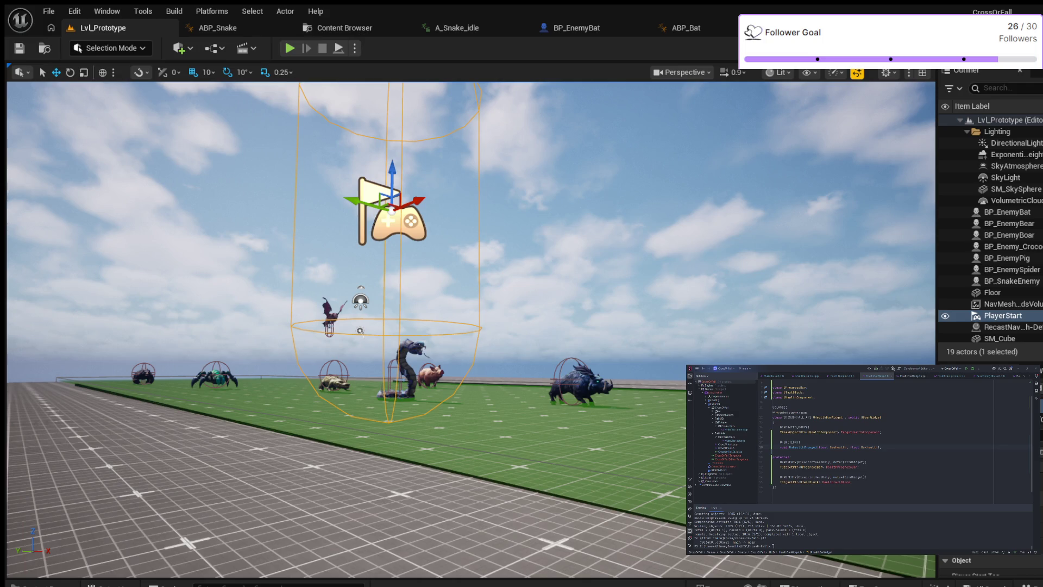
click(858, 482)
- Add a public: section with UFUNCTION(BlueprintCallable) void SetTargetHealthComponent(UHealthComponent*)
key(Return)
key(Return)
text(public:)
key(Tab)
key(Return)
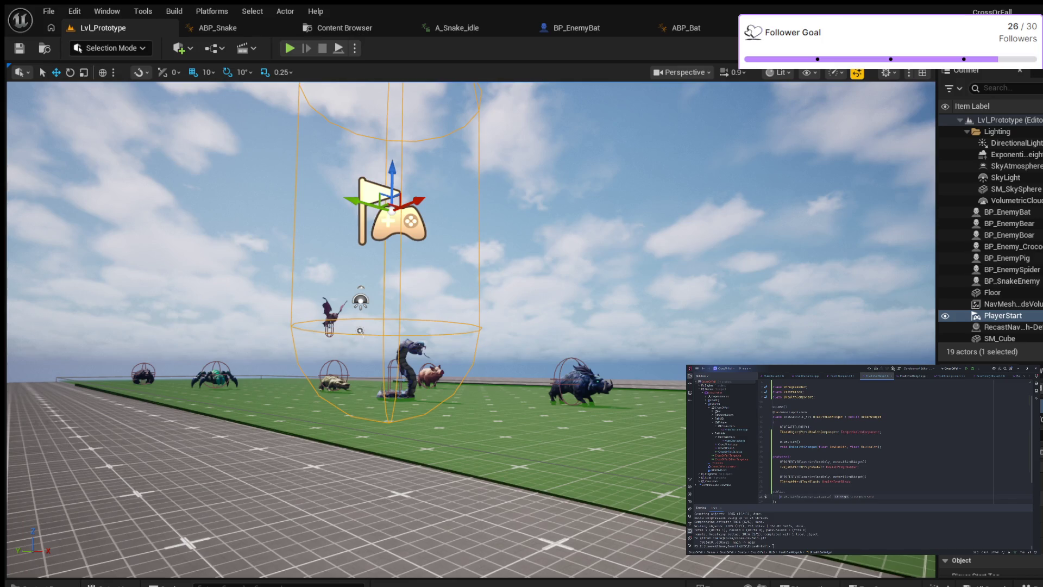
key(Tab)
key(Return)
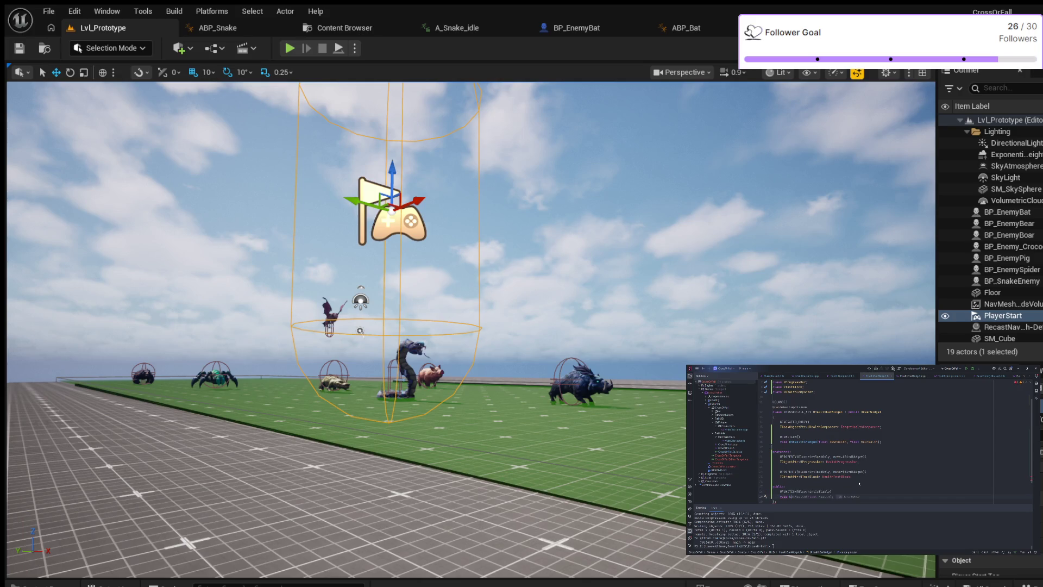
text(SetH)
text(()
text(UHealthComponent* NewTarget)
- Scroll down the header to review the finished SetTargetHealthComponent declaration
scroll(896, 435, down, 1)
- Correct the parameter name in the SetTargetHealthComponent declaration in HealthBarWidget.h
click(867, 456)
click(882, 481)
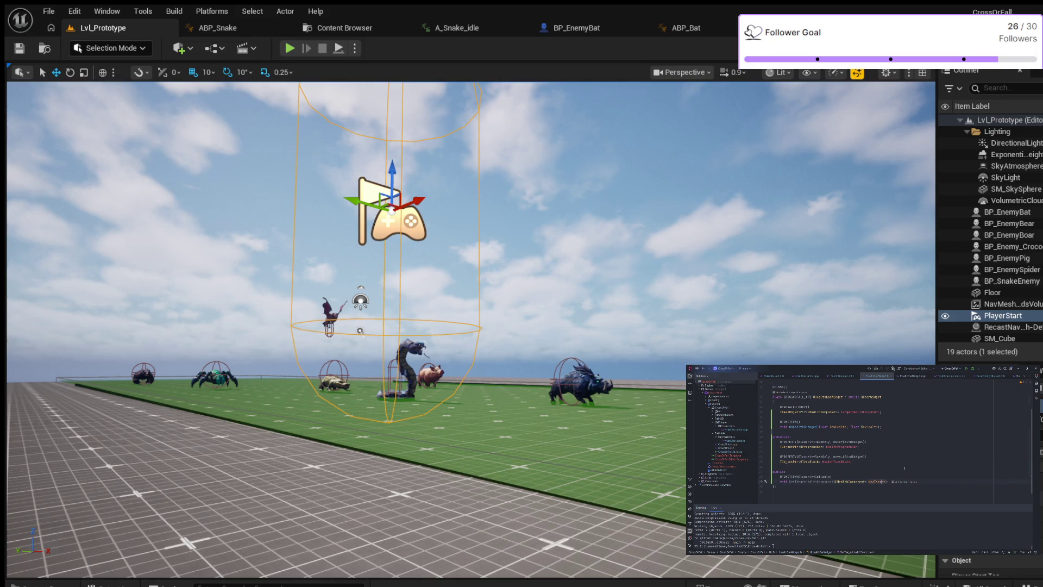
key(BackSpace)
key(BackSpace)
key(BackSpace)
text(HealealthComponent)
- Generate the empty SetTargetHealthComponent definition in HealthBarWidget.cpp and return to the source file
key(alt+Return)
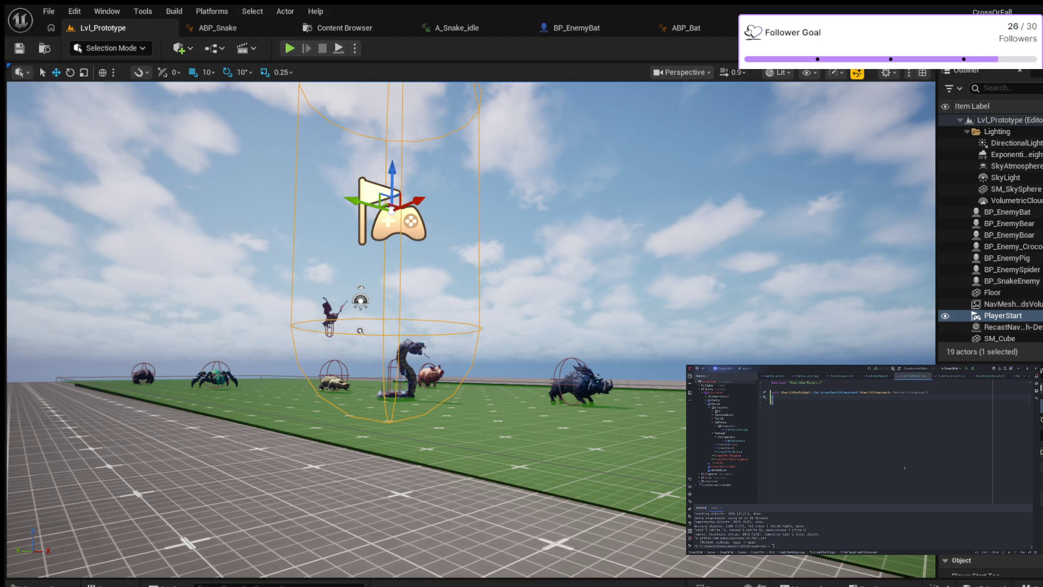
key(ctrl+Tab)
key(Up)
key(Up)
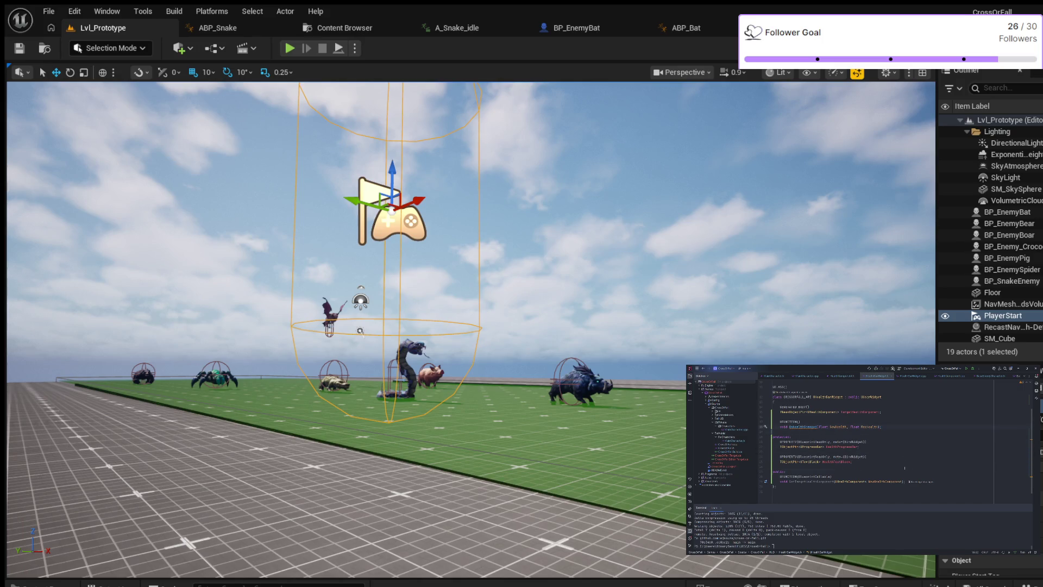
key(ctrl+Tab)
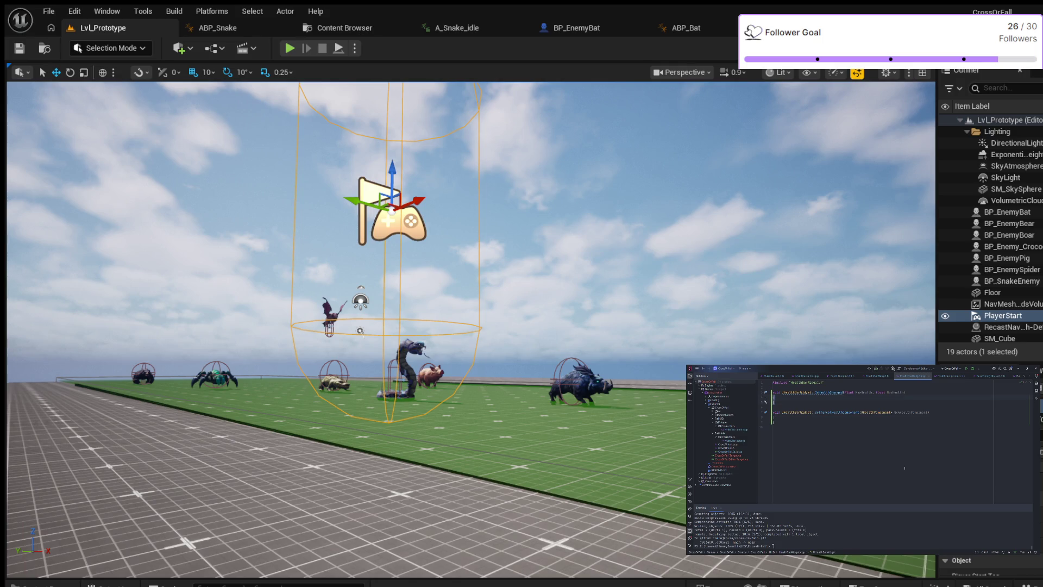
- Add 'float Percentage = NewHealth / MaxHealth;' and 'HealthProgressBar->SetPercent(Percentage);', then begin a HealthTextBlock line
key(Return)
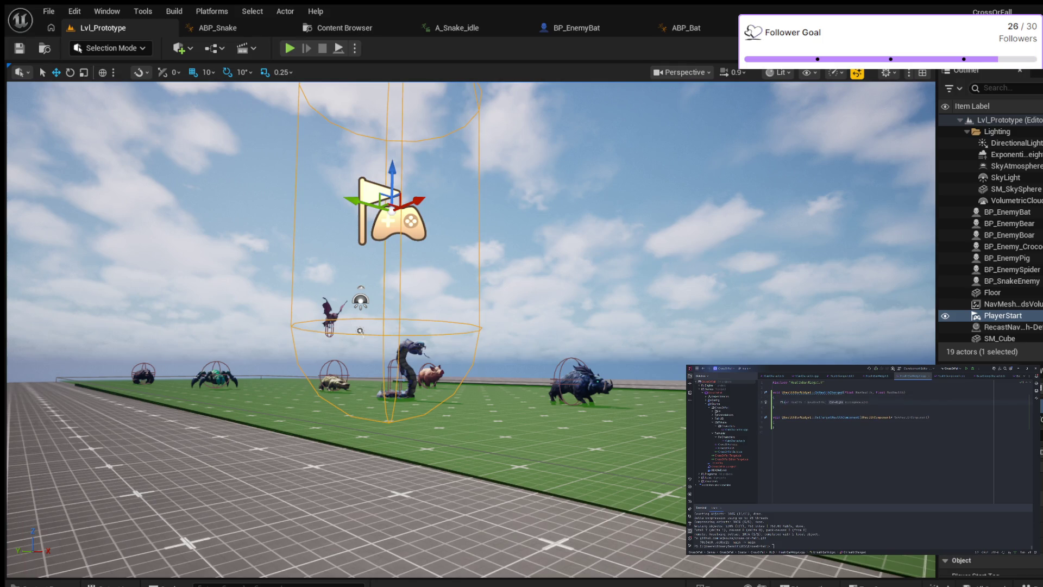
text(Pe)
key(Return)
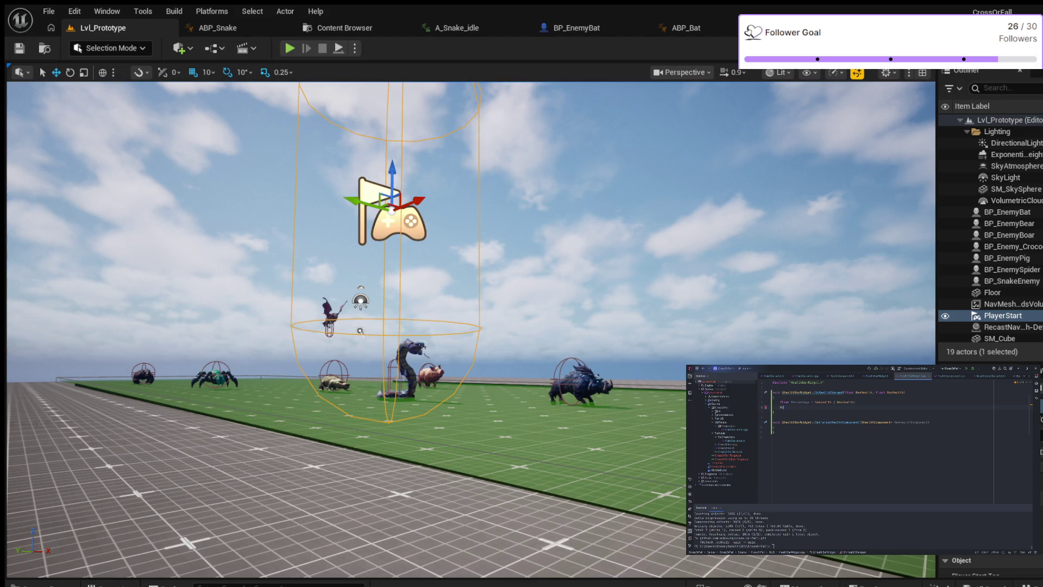
key(Return)
text(->SetP)
key(Return)
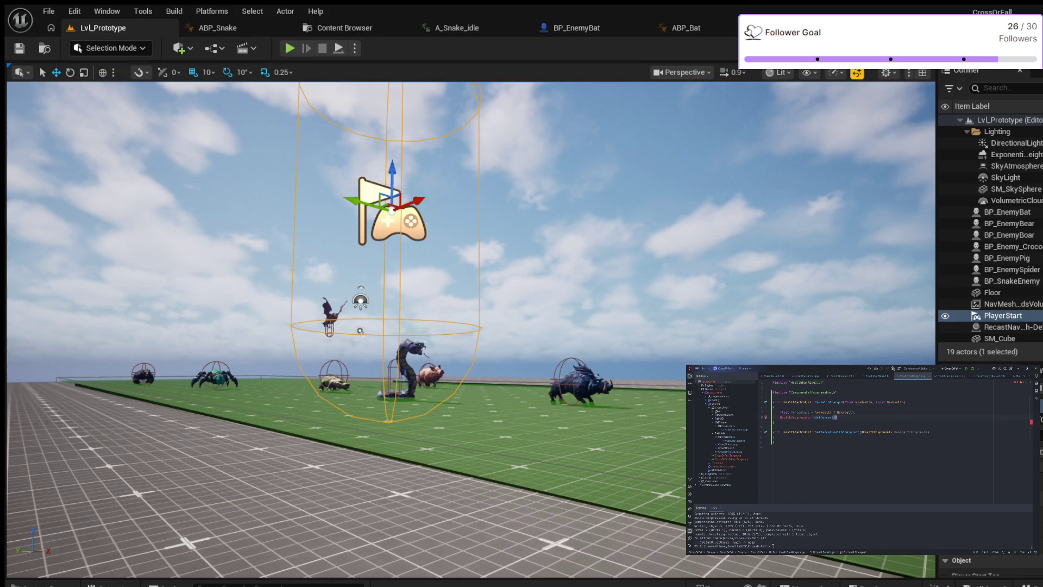
text(Percentage);)
key(Return)
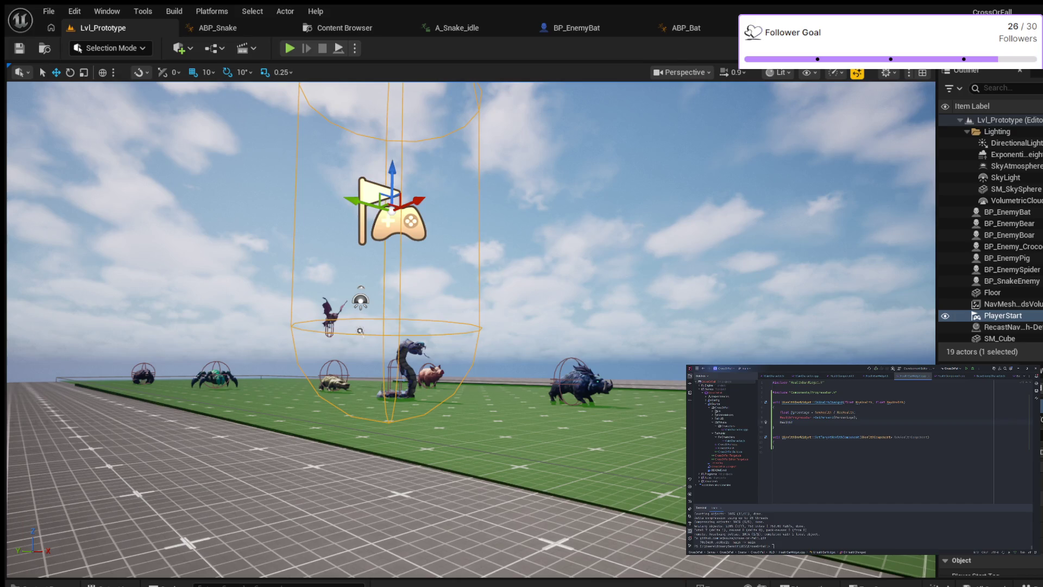
text(TextBlock->Set)
- Begin HealthTextBlock->SetText(FText::FromString(FString::Printf(TEXT("%d… for the percentage label
key(Return)
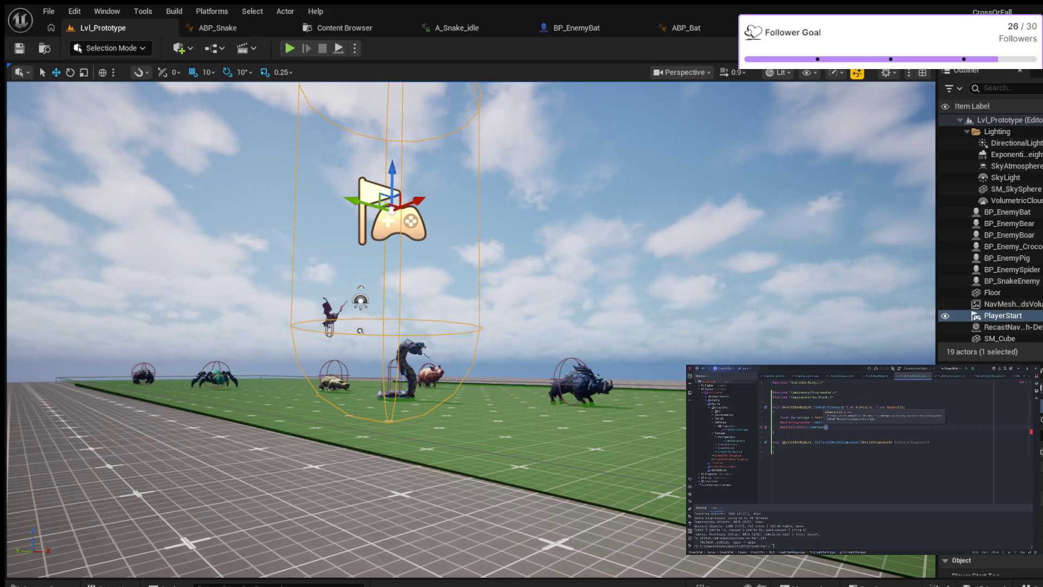
text(FText)
text(::FromString)
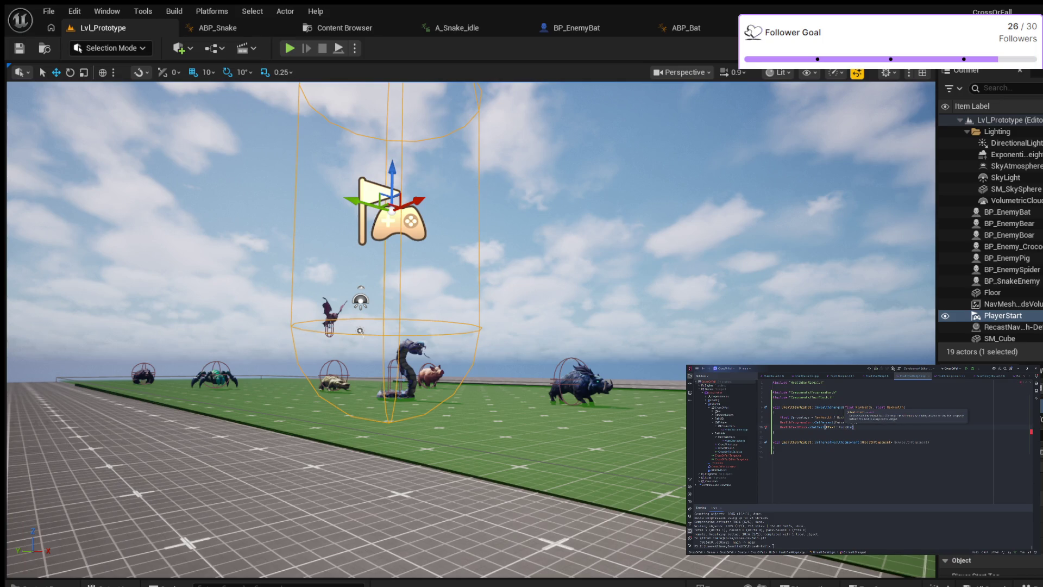
key(Escape)
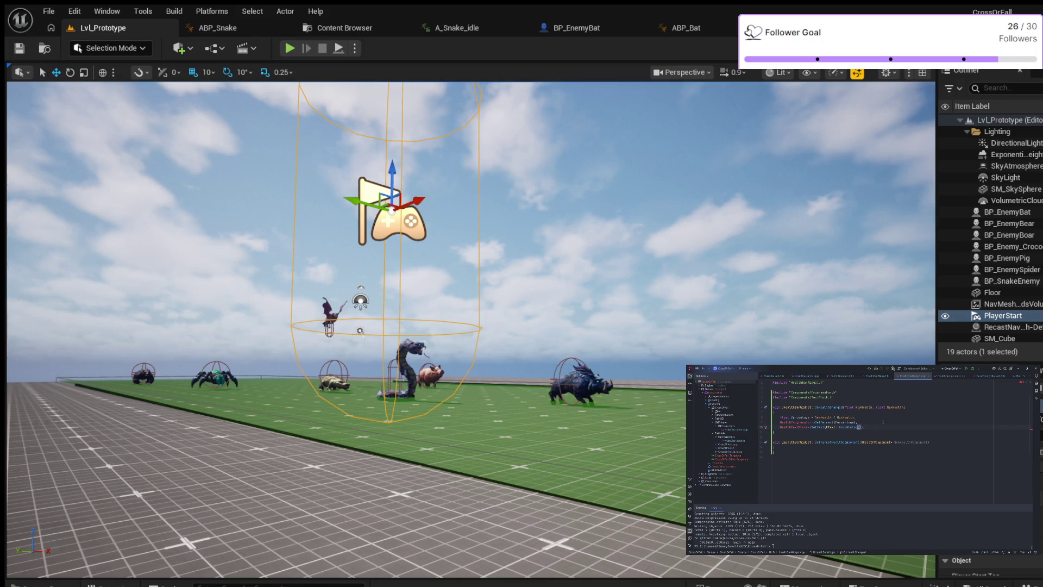
text(F)
text(()
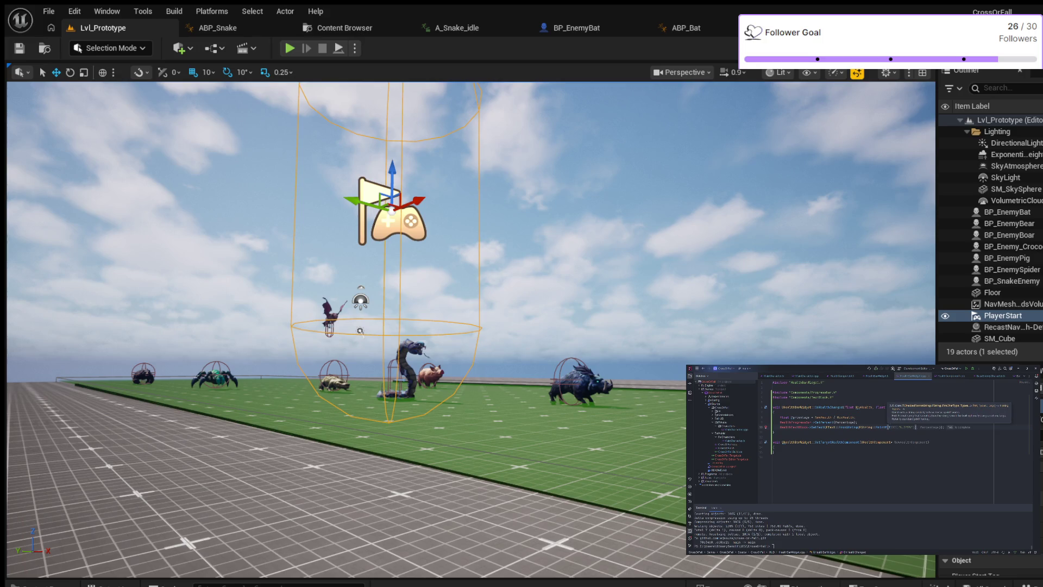
text(TEXT)
text(()
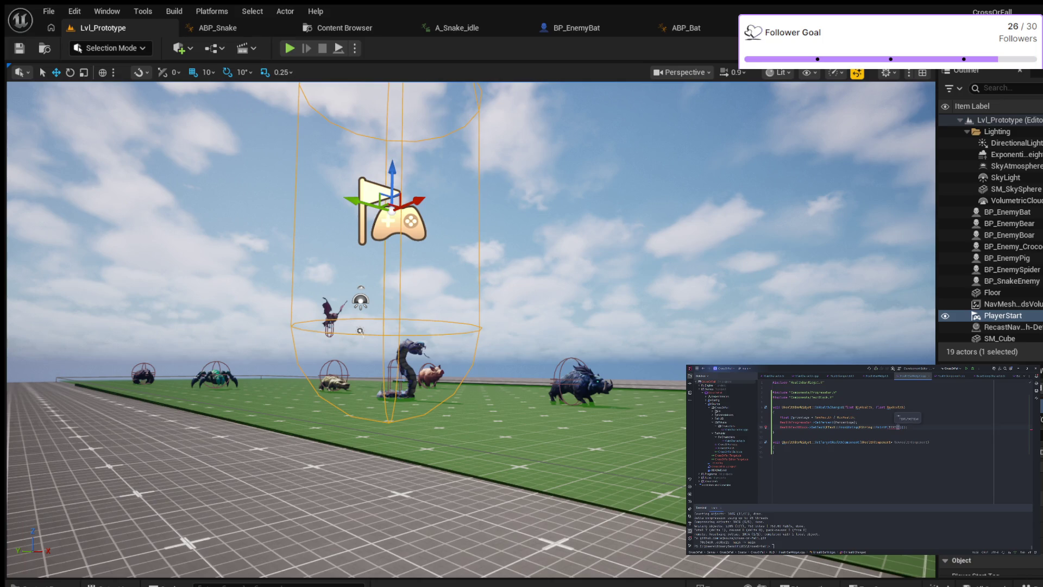
text(")
text(d)
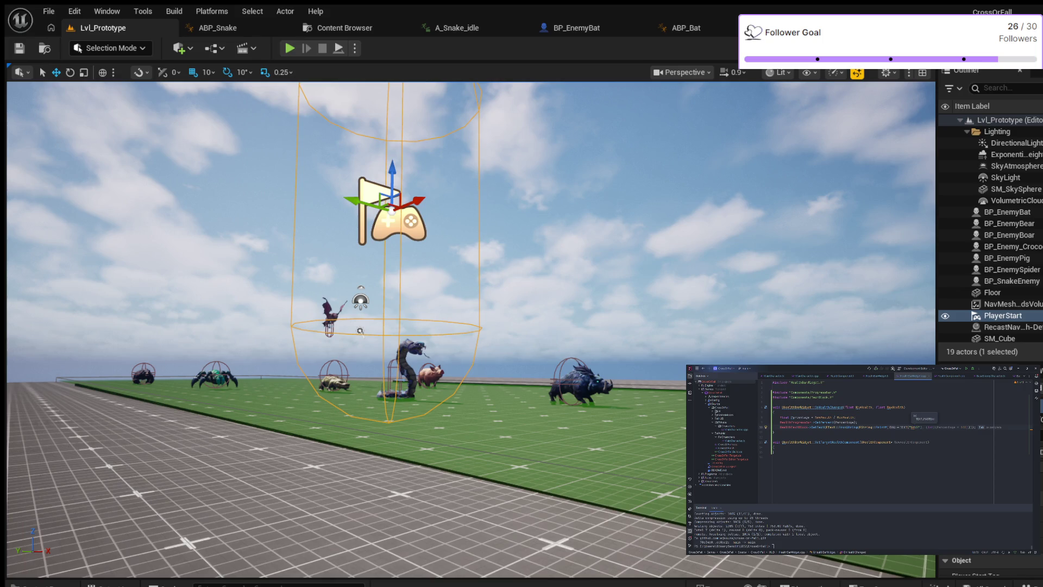
- Complete the label format as TEXT("%d%%") with static_cast<int>(Percentage * 100)
text(%)
key(Escape)
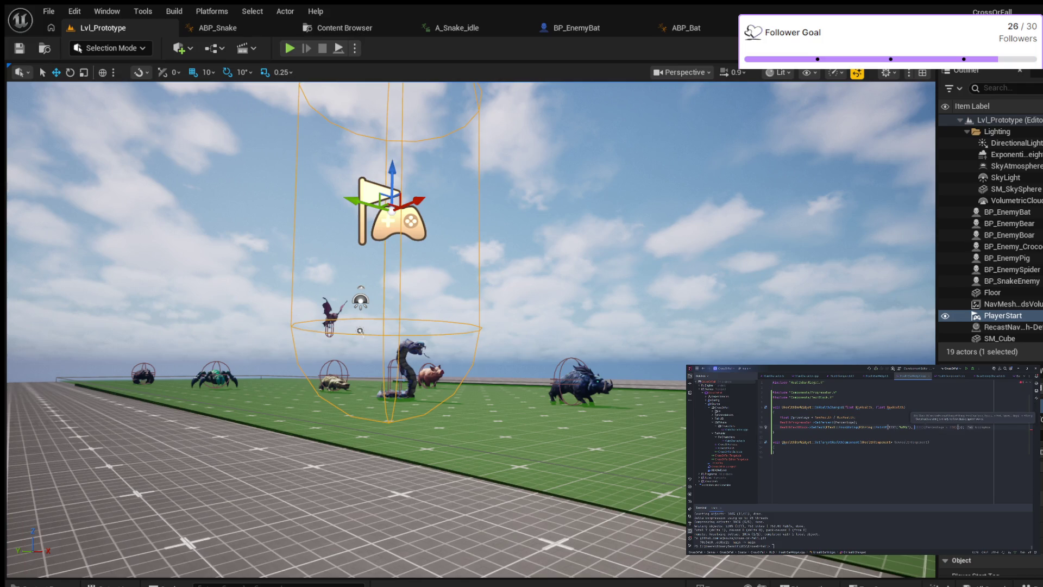
text(sta)
key(Tab)
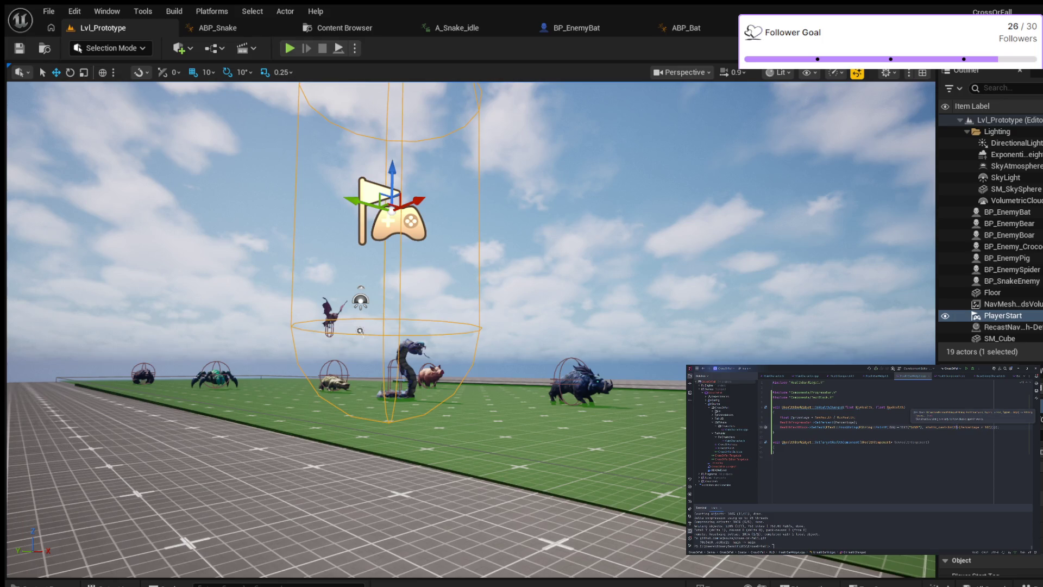
key(Escape)
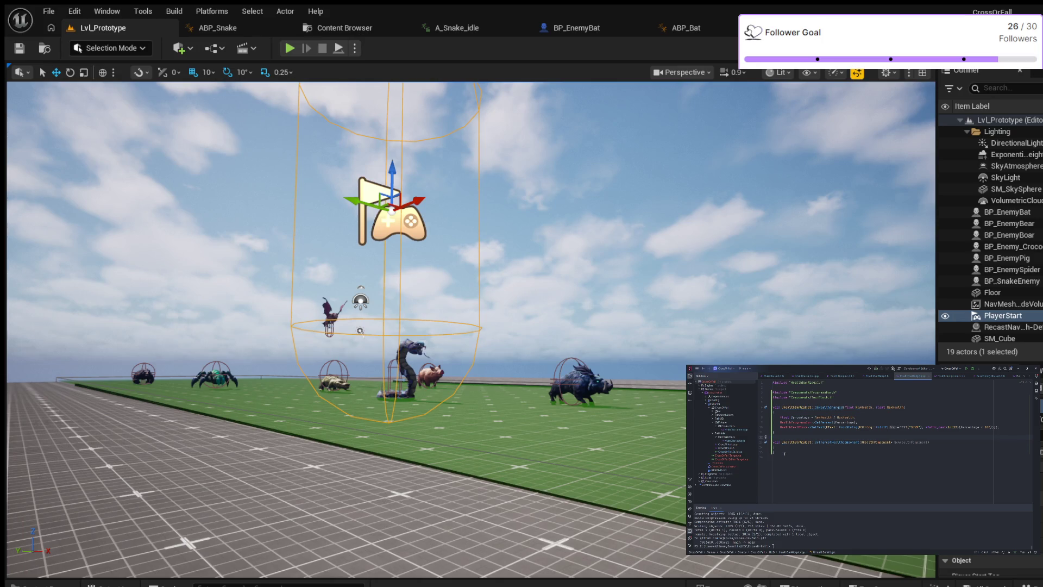
- Make SetTargetHealthComponent return early when TargetHealthComponent == NewHealthComponent
click(773, 447)
key(Return)
text(if ()
text(TargetHealthComponent)
text( == NewHealthComponent)
text())
key(Return)
text({)
key(Return)
text(return;)
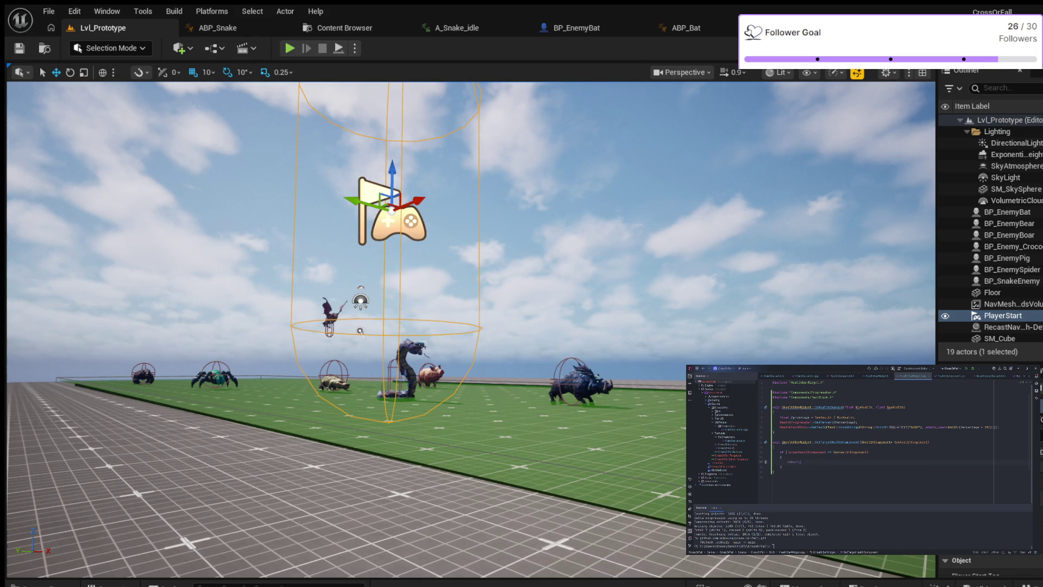
key(Down)
- Start an IsValid(TargetHealthComponent) check that calls OnHealthChanged.RemoveDynamic on the old component
key(Tab)
text(Is)
key(Return)
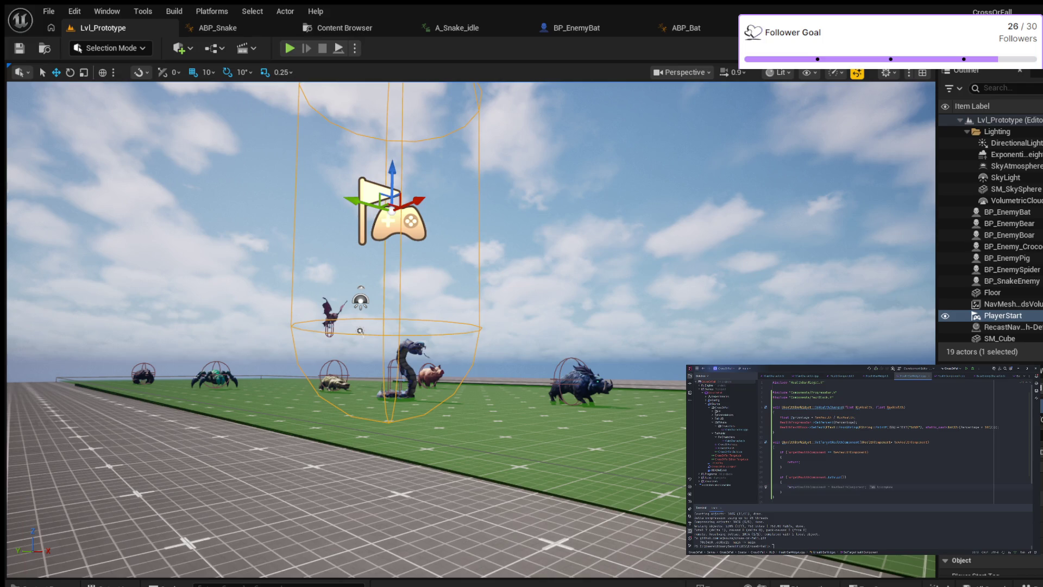
text(->)
key(Return)
text(.)
text(()
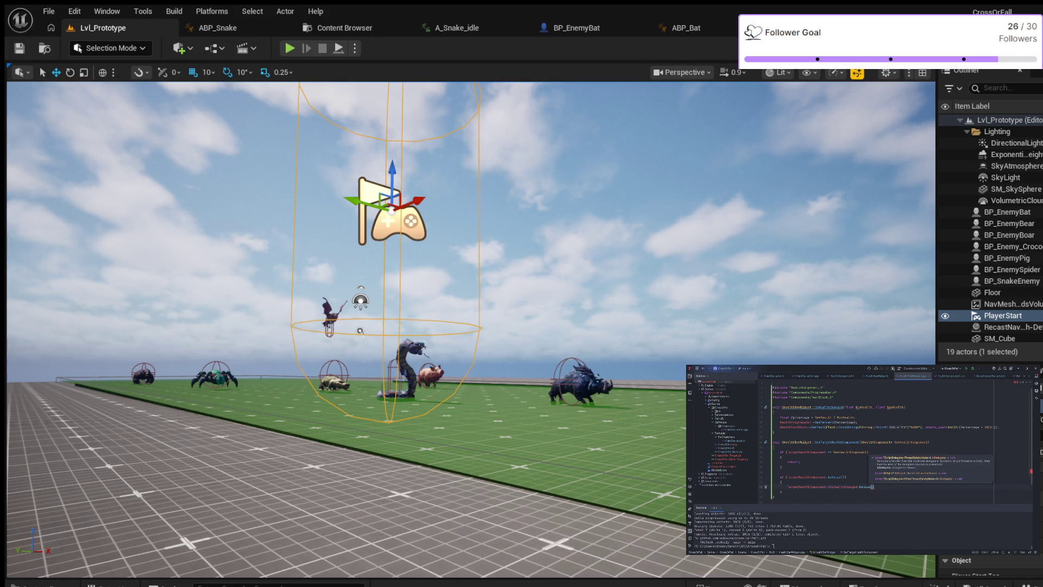
- Assign TargetHealthComponent = NewHealthComponent and, when valid, bind OnHealthChanged with AddDynamic
key(Escape)
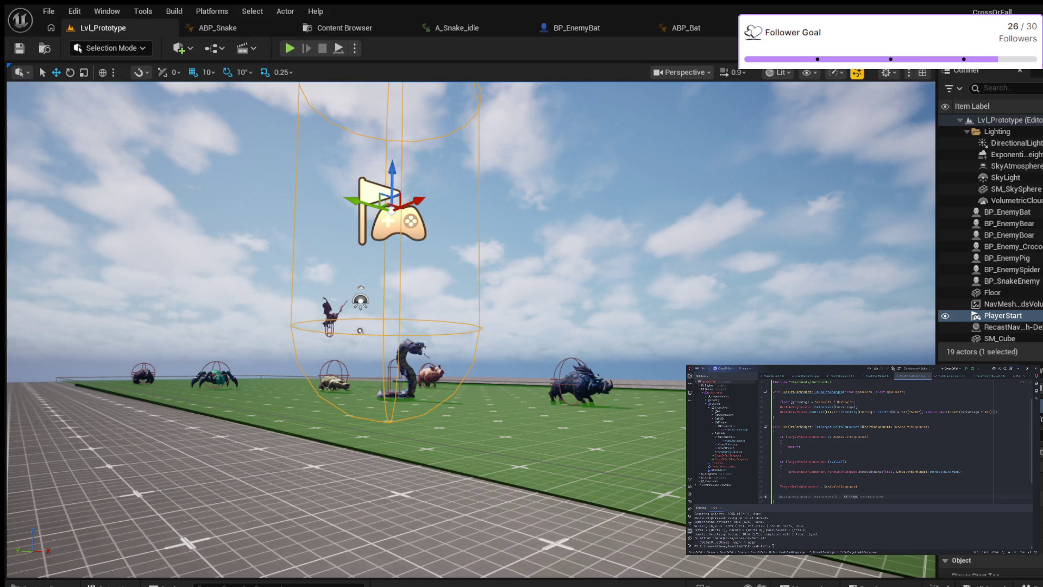
text(if)
key(Tab)
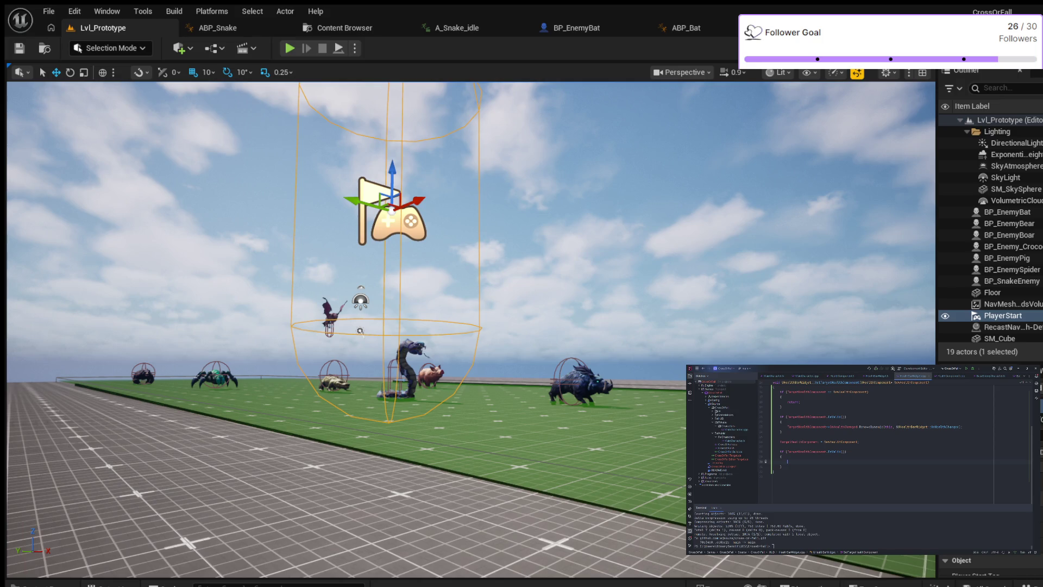
key(Tab)
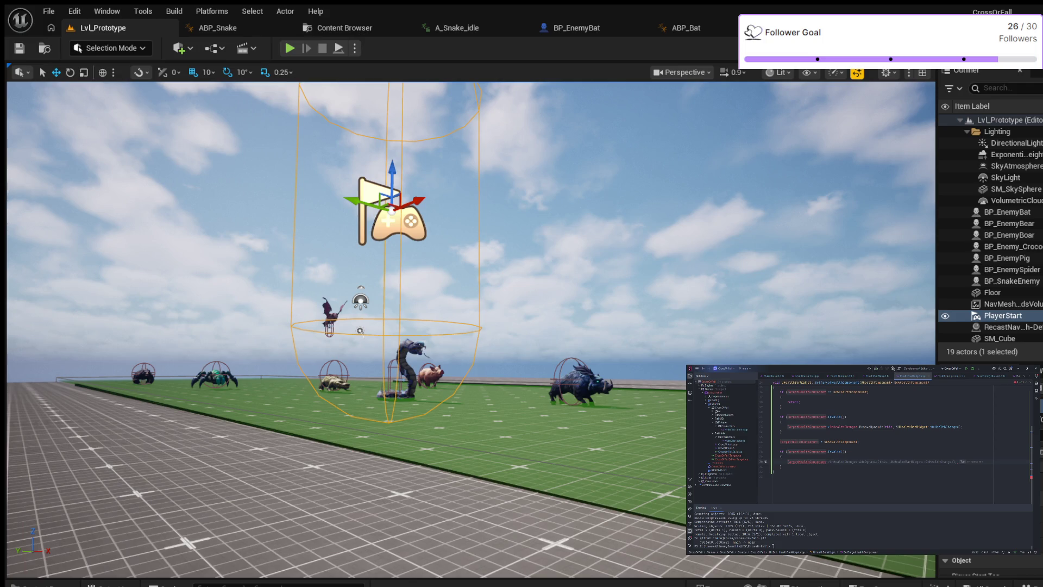
key(Tab)
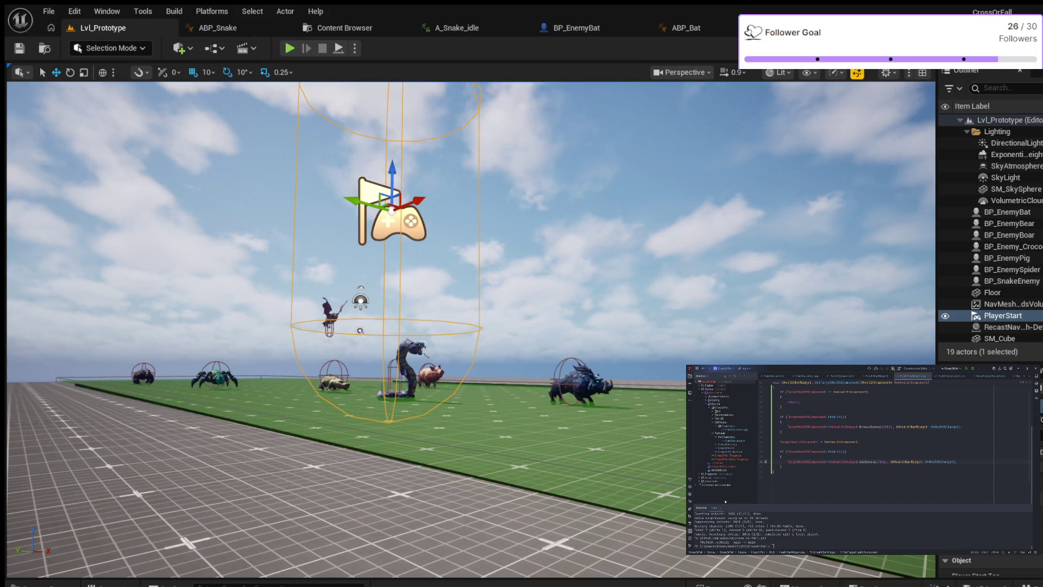